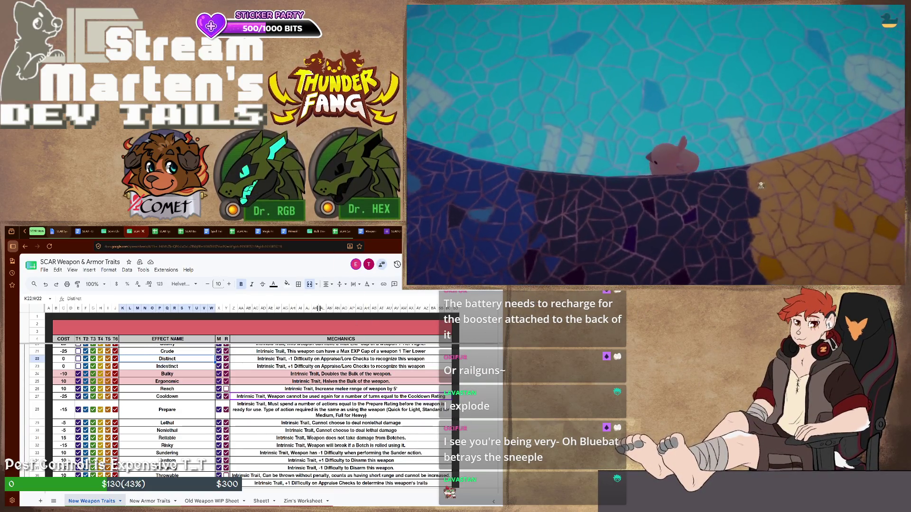
Step: Cycle browser tabs past the SCAR System rulebook toward the dev notes document
{"action": "key", "text": "ctrl+Tab"}
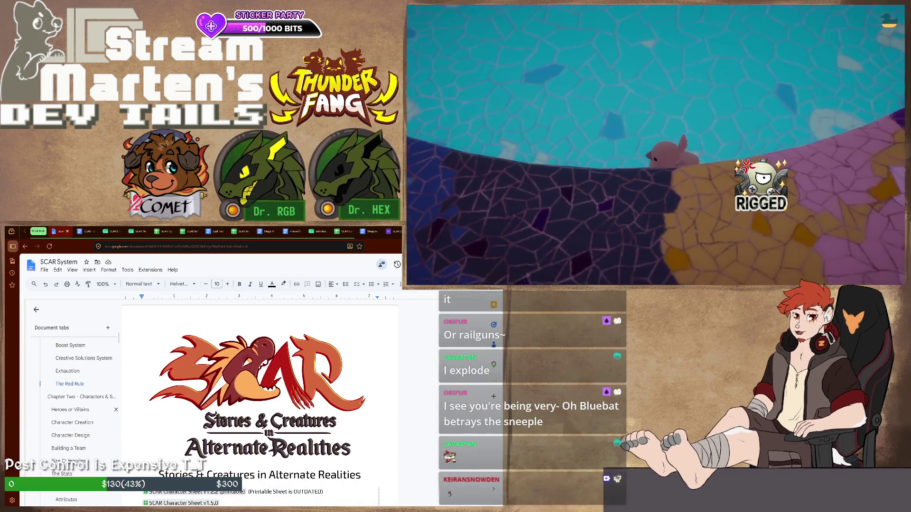
{"action": "scroll", "coordinate": [75, 398], "scroll_direction": "down", "scroll_amount": 5}
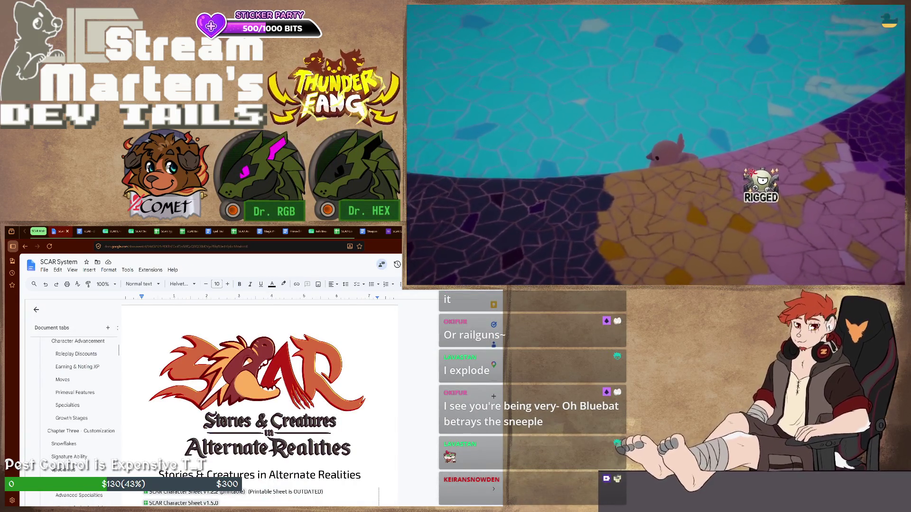
{"action": "scroll", "coordinate": [75, 398], "scroll_direction": "down", "scroll_amount": 3}
{"action": "scroll", "coordinate": [74, 399], "scroll_direction": "down", "scroll_amount": 2}
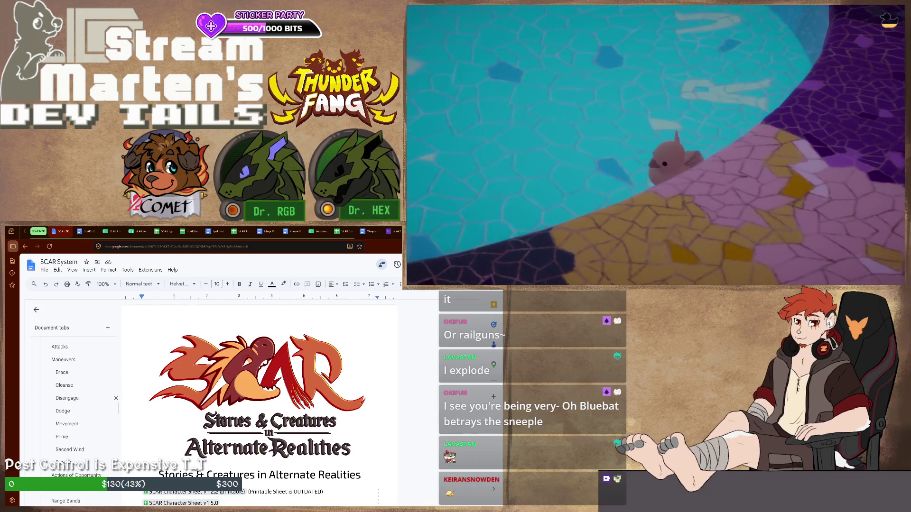
{"action": "scroll", "coordinate": [75, 398], "scroll_direction": "down", "scroll_amount": 3}
{"action": "scroll", "coordinate": [75, 398], "scroll_direction": "down", "scroll_amount": 3}
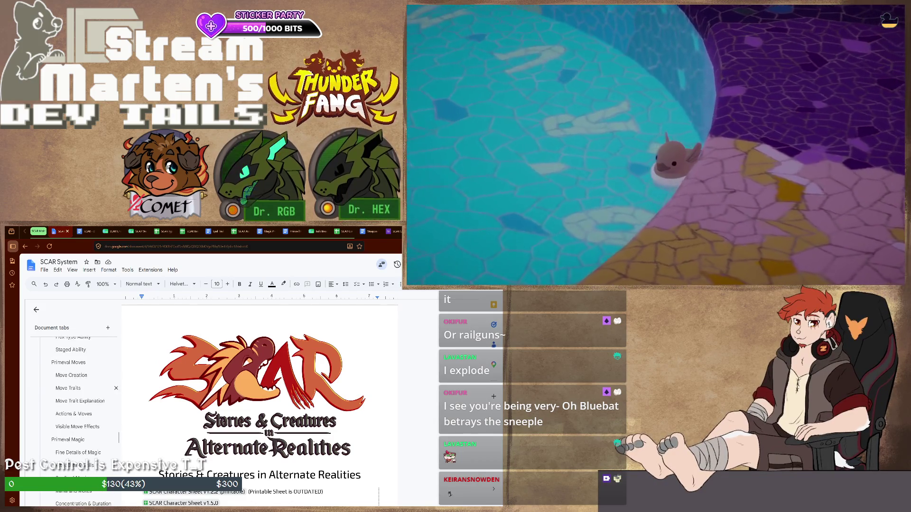
{"action": "scroll", "coordinate": [75, 399], "scroll_direction": "down", "scroll_amount": 3}
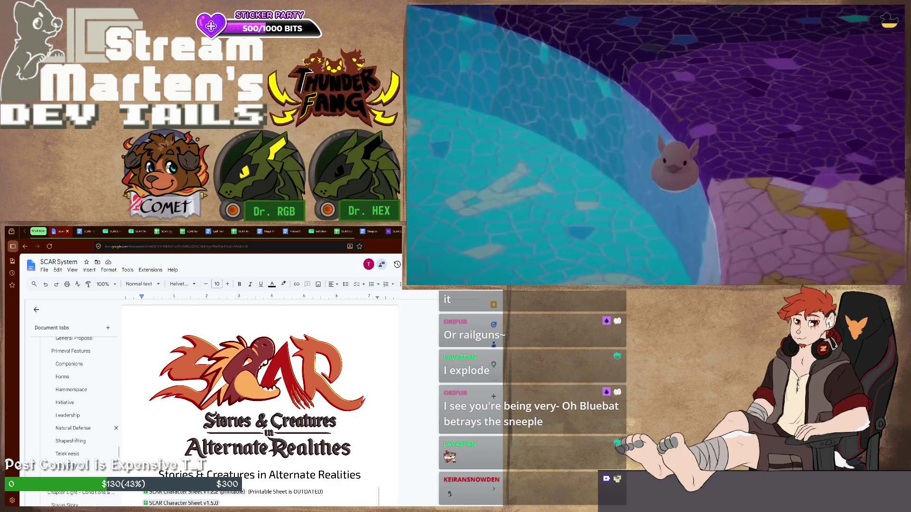
{"action": "scroll", "coordinate": [85, 425], "scroll_direction": "up", "scroll_amount": 3}
{"action": "scroll", "coordinate": [85, 425], "scroll_direction": "up", "scroll_amount": 3}
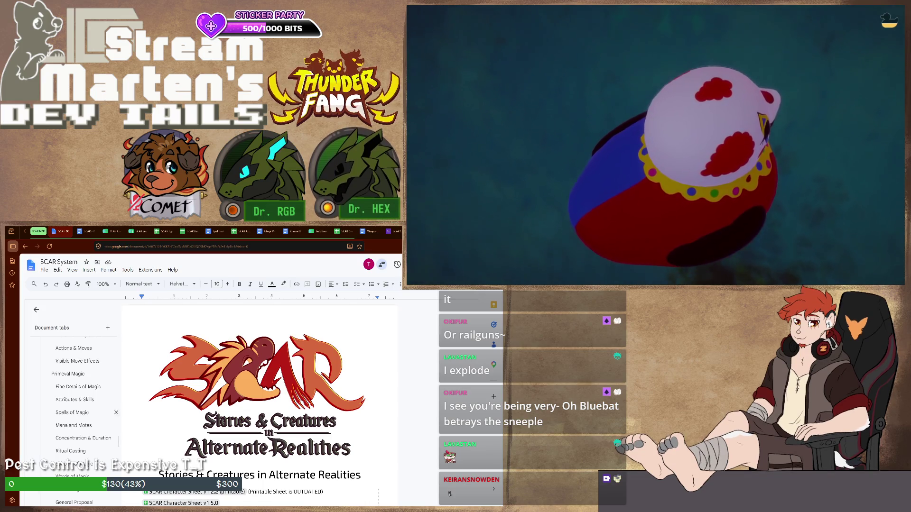
{"action": "scroll", "coordinate": [78, 427], "scroll_direction": "down", "scroll_amount": 1}
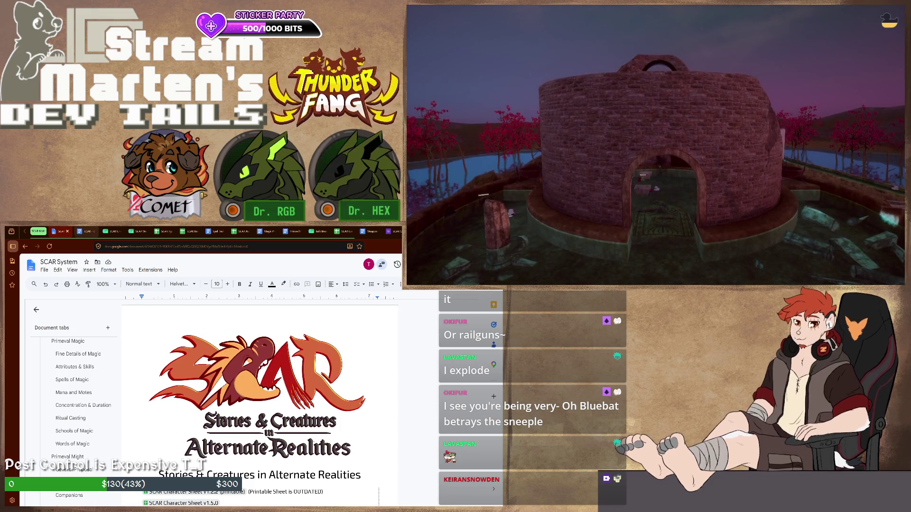
{"action": "key", "text": "ctrl+Tab"}
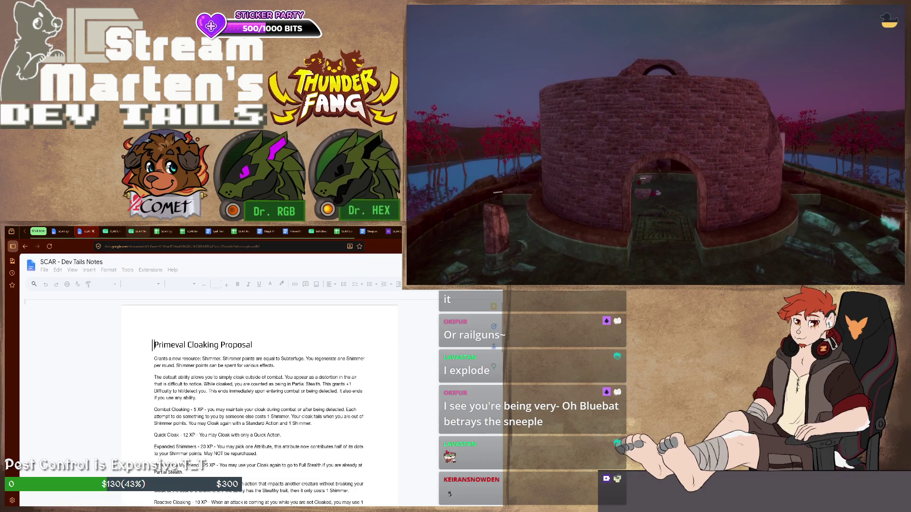
Step: Bring up the SCAR Weapon & Armor Traits spreadsheet tab
{"action": "key", "text": "ctrl+Tab"}
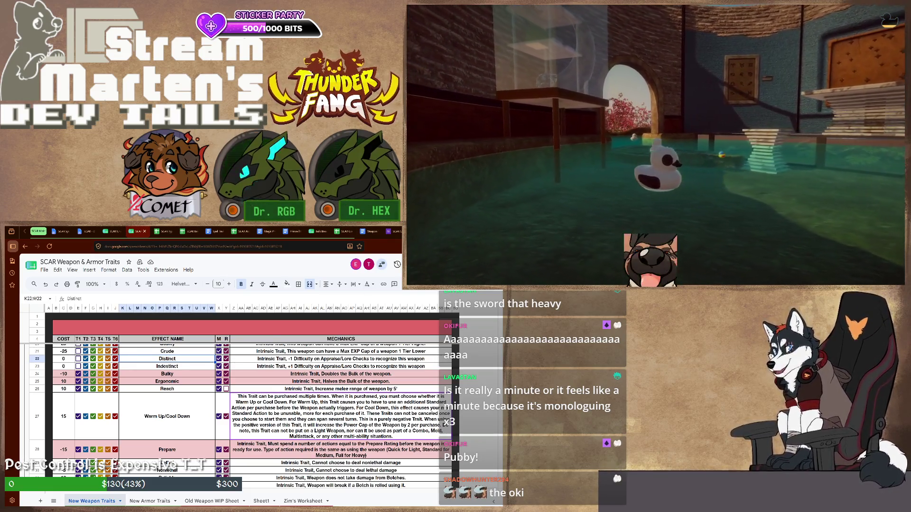
{"action": "scroll", "coordinate": [252, 417], "scroll_direction": "down", "scroll_amount": 3}
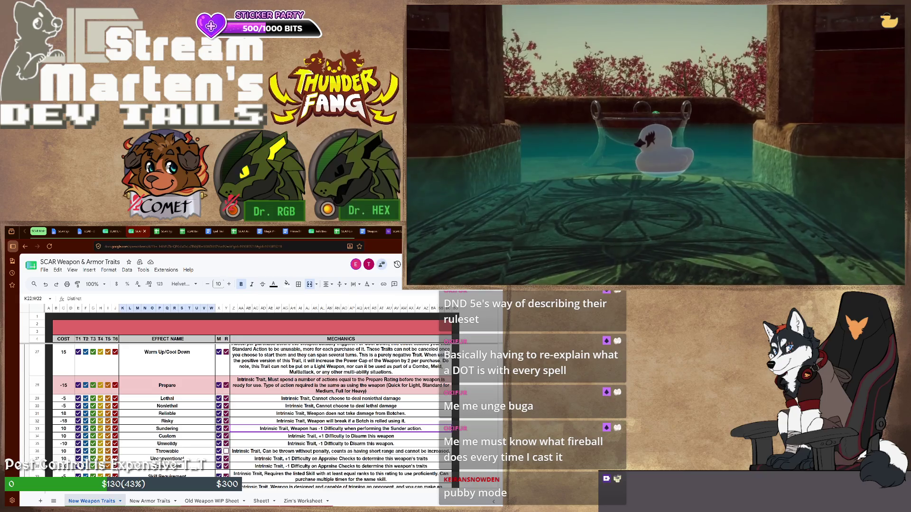
{"action": "scroll", "coordinate": [253, 416], "scroll_direction": "down", "scroll_amount": 1}
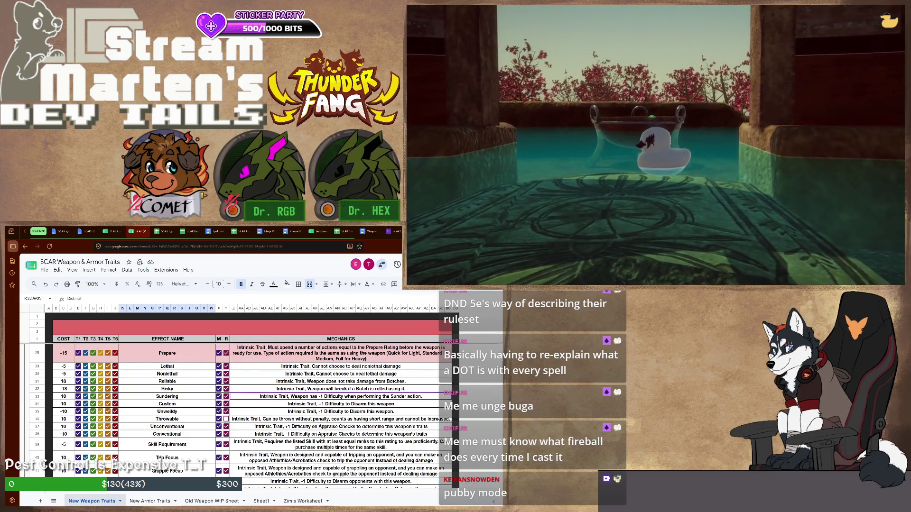
Step: Select the Throwable trait row to change its cost from 10 to 5
{"action": "left_click", "coordinate": [341, 419]}
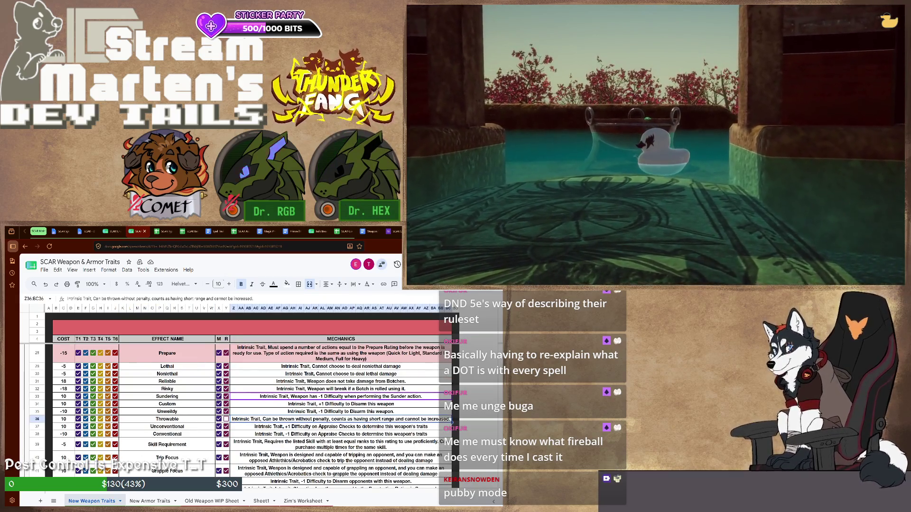
{"action": "left_click", "coordinate": [167, 419]}
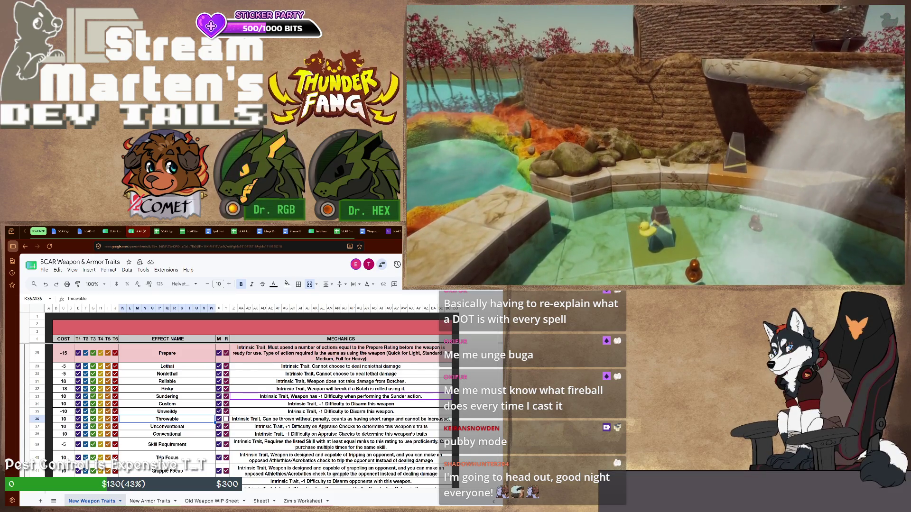
{"action": "type", "text": "5"}
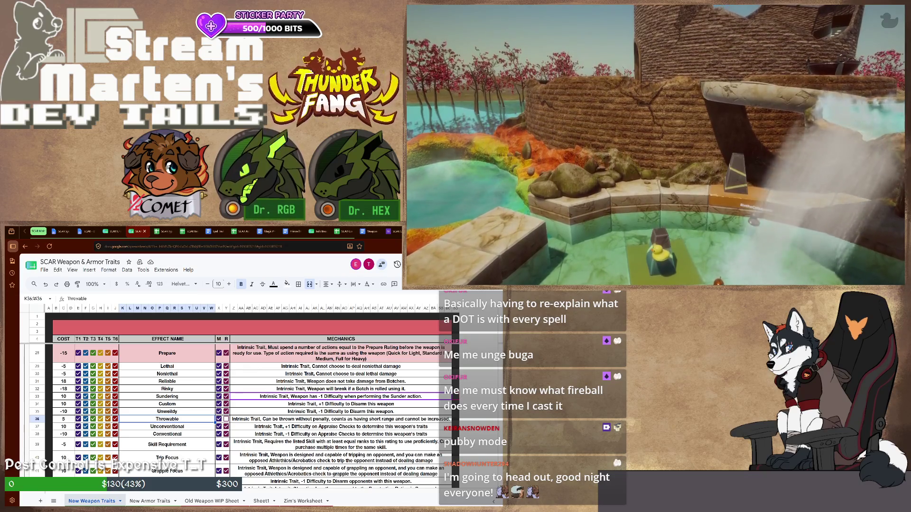
{"action": "scroll", "coordinate": [249, 417], "scroll_direction": "down", "scroll_amount": 3}
{"action": "scroll", "coordinate": [249, 416], "scroll_direction": "down", "scroll_amount": 3}
{"action": "scroll", "coordinate": [249, 416], "scroll_direction": "down", "scroll_amount": 3}
{"action": "scroll", "coordinate": [249, 417], "scroll_direction": "up", "scroll_amount": 4}
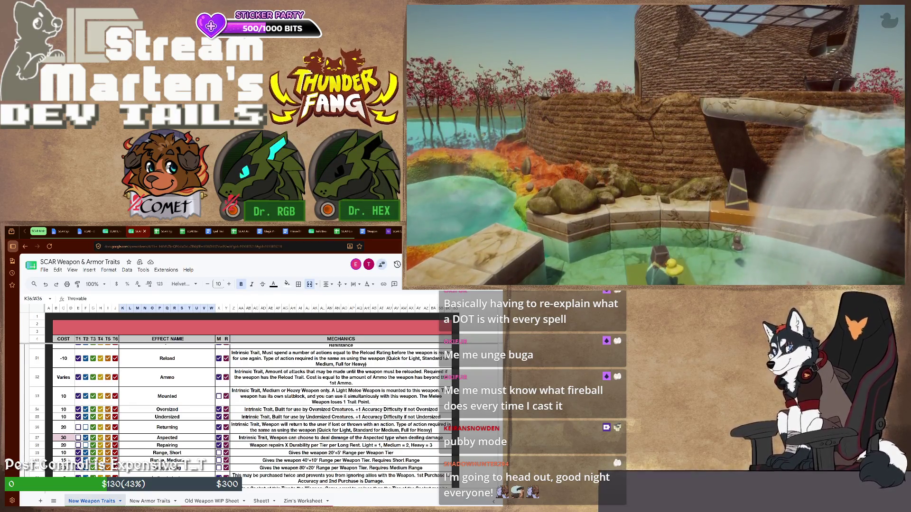
{"action": "scroll", "coordinate": [250, 416], "scroll_direction": "down", "scroll_amount": 3}
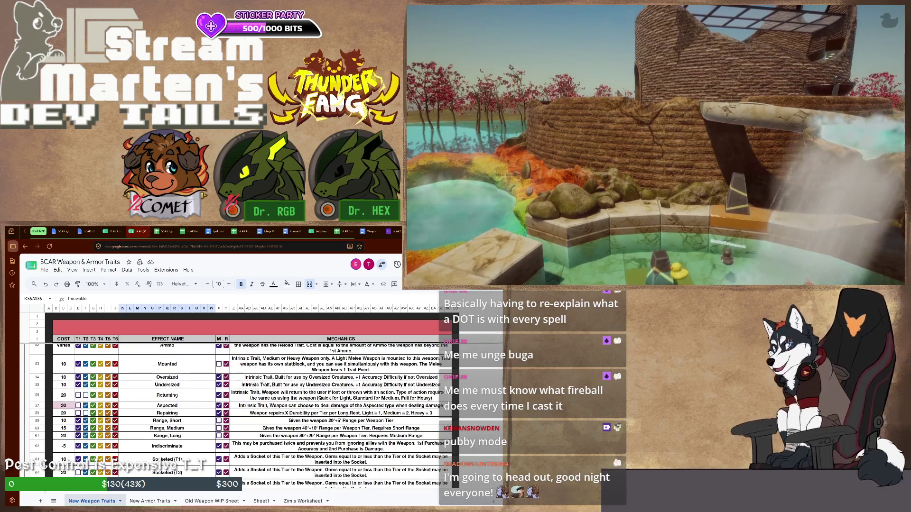
{"action": "scroll", "coordinate": [249, 417], "scroll_direction": "down", "scroll_amount": 3}
{"action": "scroll", "coordinate": [249, 416], "scroll_direction": "down", "scroll_amount": 3}
{"action": "scroll", "coordinate": [250, 416], "scroll_direction": "down", "scroll_amount": 3}
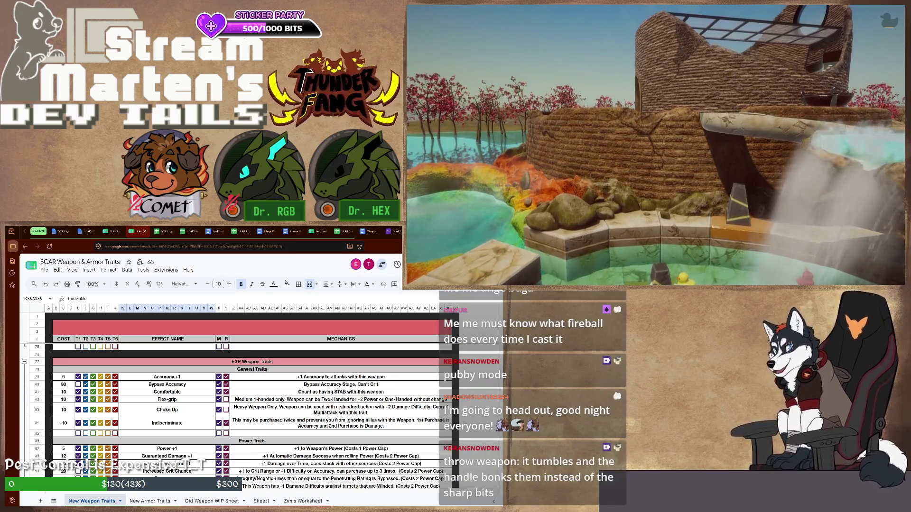
{"action": "scroll", "coordinate": [250, 416], "scroll_direction": "down", "scroll_amount": 3}
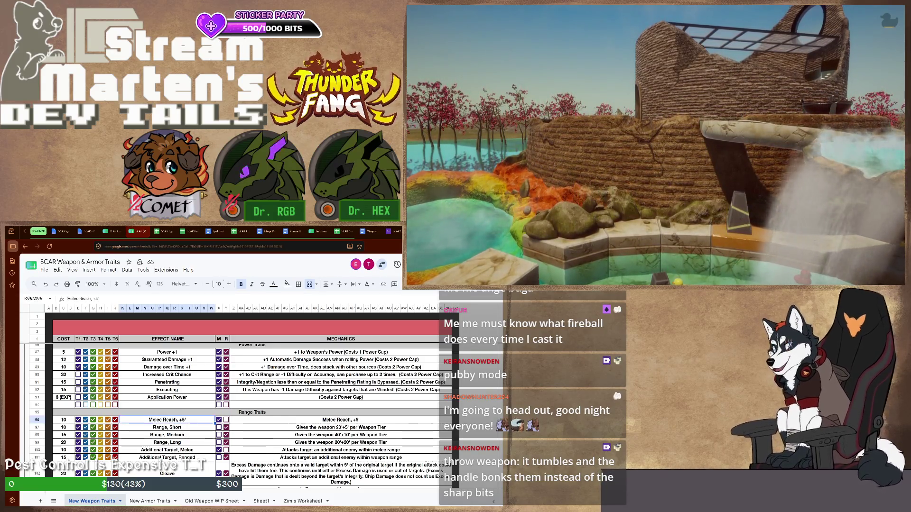
{"action": "left_click", "coordinate": [168, 428]}
{"action": "left_click_drag", "start_coordinate": [168, 427], "coordinate": [167, 442]}
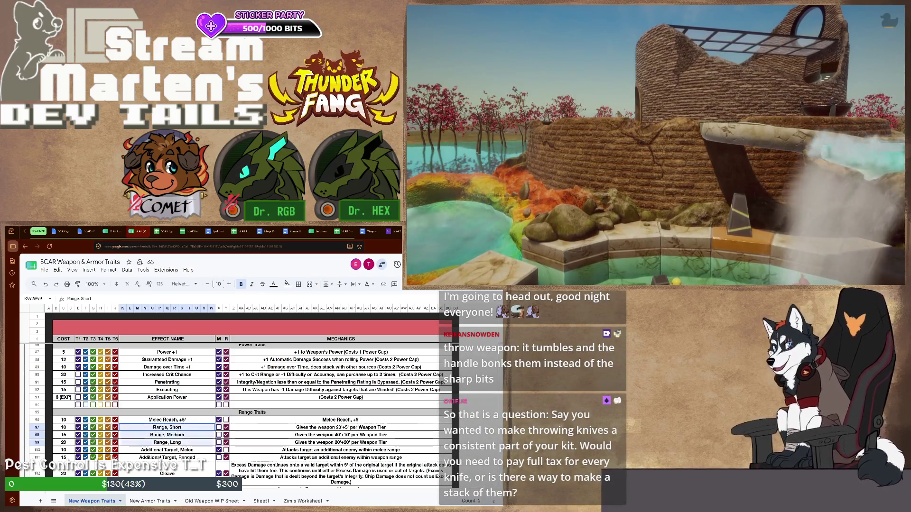
{"action": "left_click", "coordinate": [168, 434]}
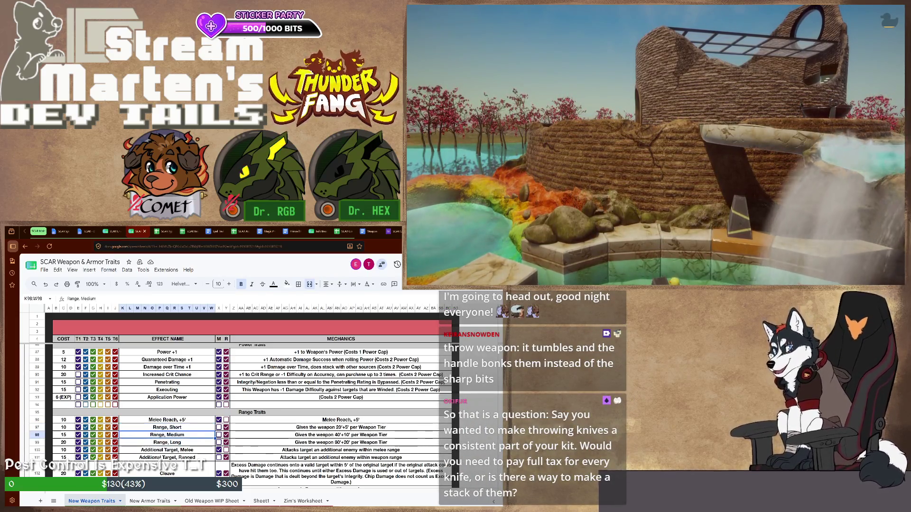
{"action": "scroll", "coordinate": [167, 434], "scroll_direction": "up", "scroll_amount": 4}
{"action": "scroll", "coordinate": [167, 434], "scroll_direction": "up", "scroll_amount": 4}
{"action": "scroll", "coordinate": [167, 434], "scroll_direction": "up", "scroll_amount": 4}
{"action": "scroll", "coordinate": [168, 434], "scroll_direction": "up", "scroll_amount": 4}
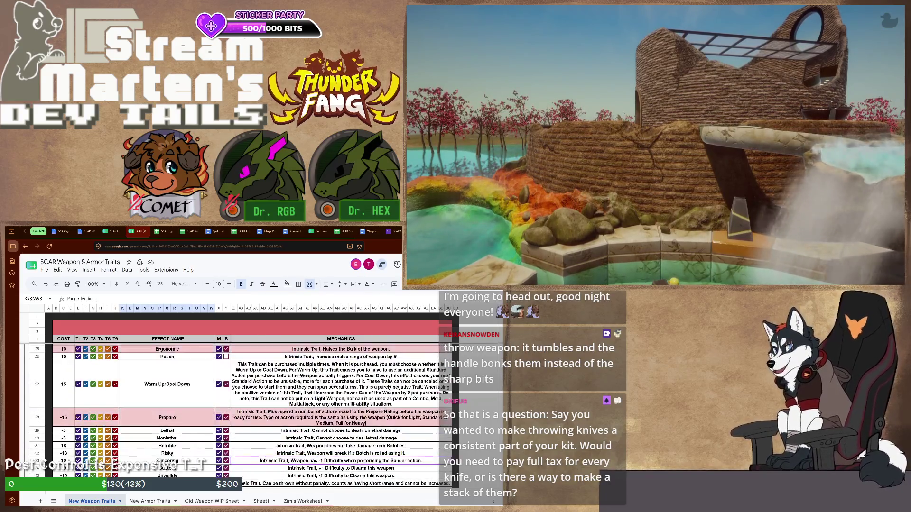
{"action": "scroll", "coordinate": [168, 434], "scroll_direction": "up", "scroll_amount": 4}
{"action": "scroll", "coordinate": [168, 434], "scroll_direction": "down", "scroll_amount": 3}
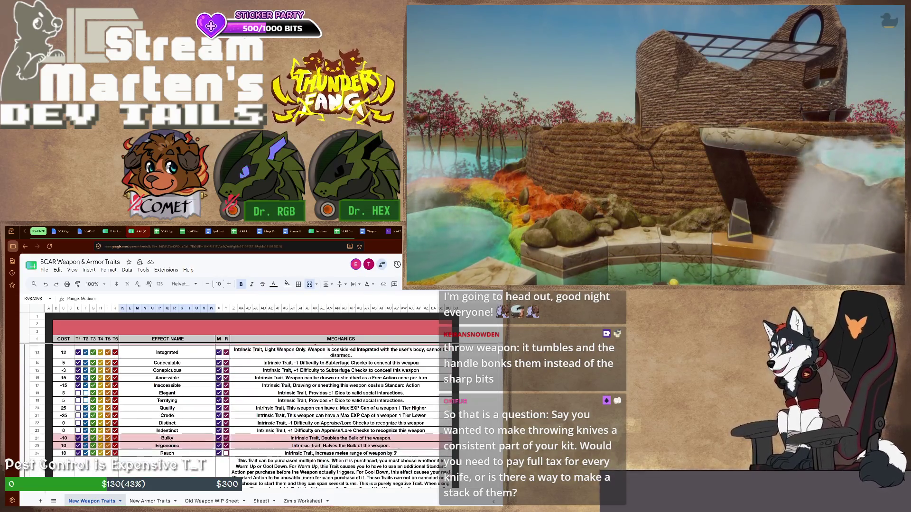
{"action": "scroll", "coordinate": [167, 434], "scroll_direction": "down", "scroll_amount": 3}
{"action": "scroll", "coordinate": [167, 435], "scroll_direction": "down", "scroll_amount": 3}
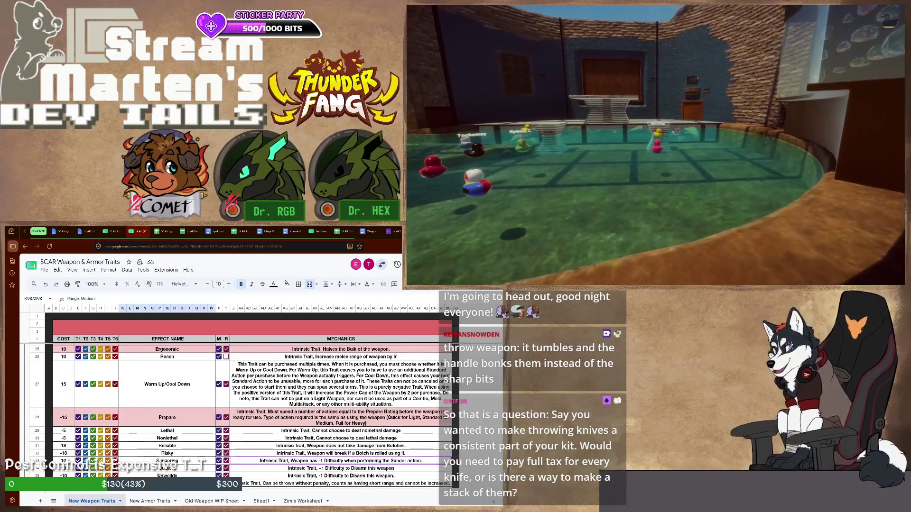
{"action": "scroll", "coordinate": [167, 434], "scroll_direction": "down", "scroll_amount": 3}
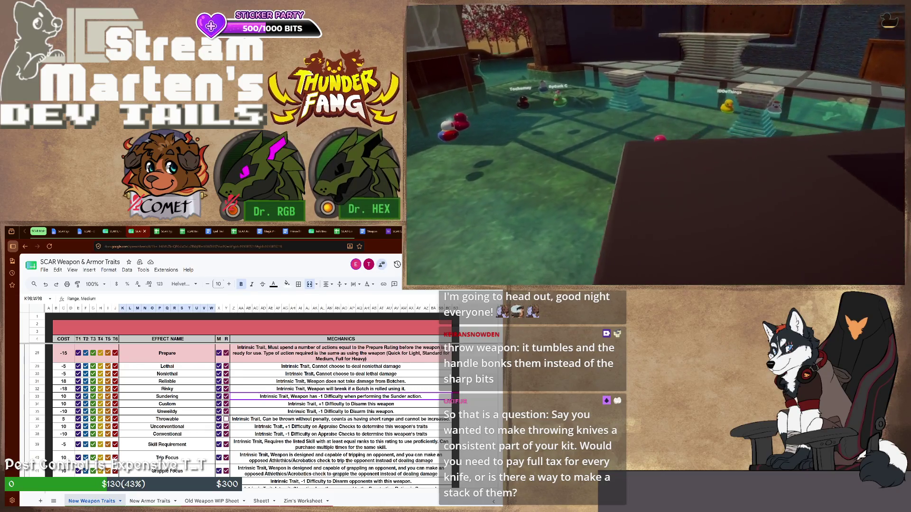
{"action": "scroll", "coordinate": [253, 416], "scroll_direction": "up", "scroll_amount": 3}
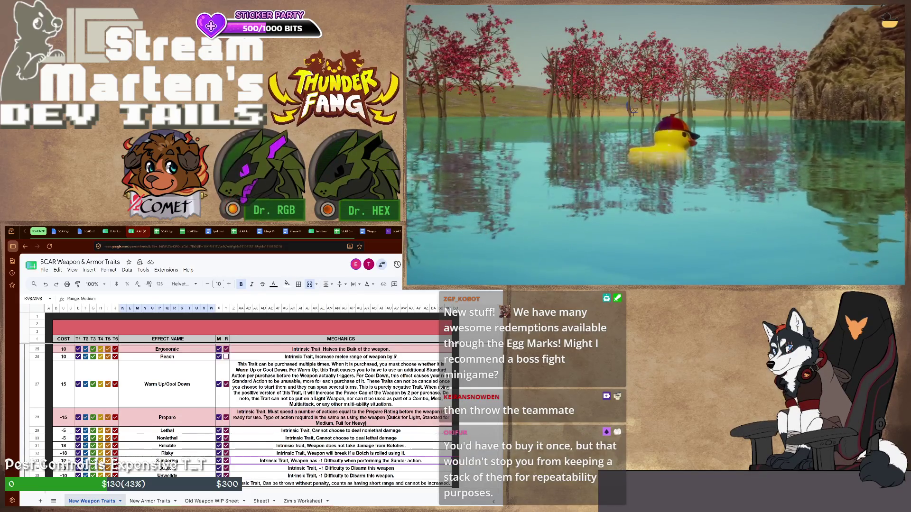
{"action": "scroll", "coordinate": [250, 413], "scroll_direction": "up", "scroll_amount": 3}
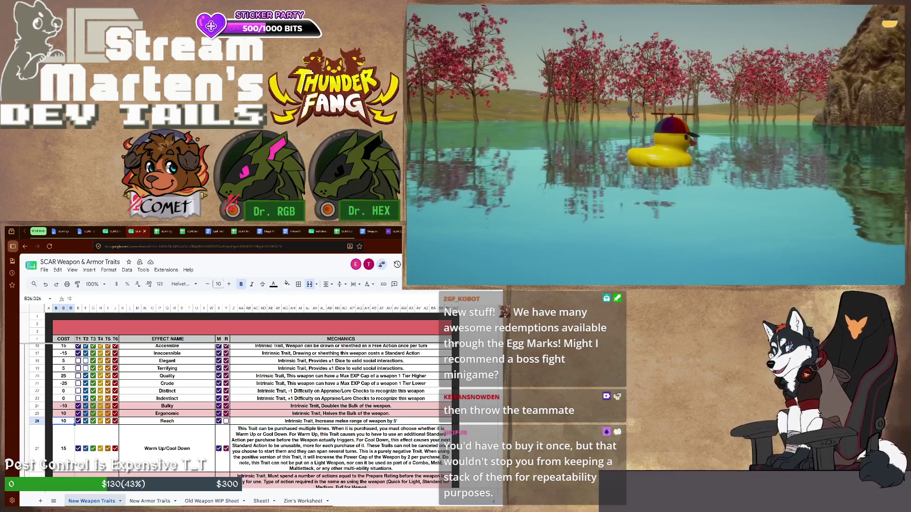
Step: Move through the Warm Up/Cool Down and Unconventional rows while reviewing the trait list
{"action": "left_click", "coordinate": [168, 449]}
{"action": "scroll", "coordinate": [252, 417], "scroll_direction": "down", "scroll_amount": 2}
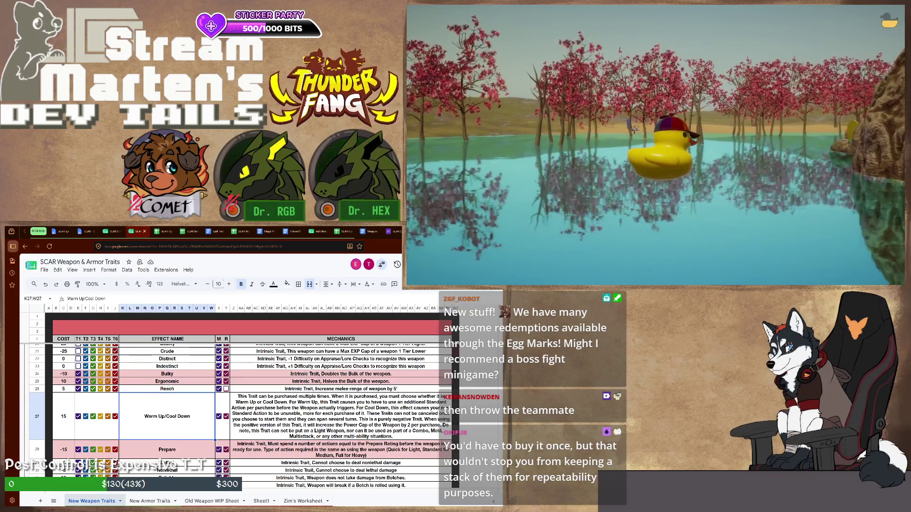
{"action": "scroll", "coordinate": [253, 415], "scroll_direction": "down", "scroll_amount": 5}
{"action": "scroll", "coordinate": [253, 416], "scroll_direction": "down", "scroll_amount": 2}
{"action": "scroll", "coordinate": [252, 416], "scroll_direction": "down", "scroll_amount": 3}
{"action": "scroll", "coordinate": [253, 416], "scroll_direction": "up", "scroll_amount": 2}
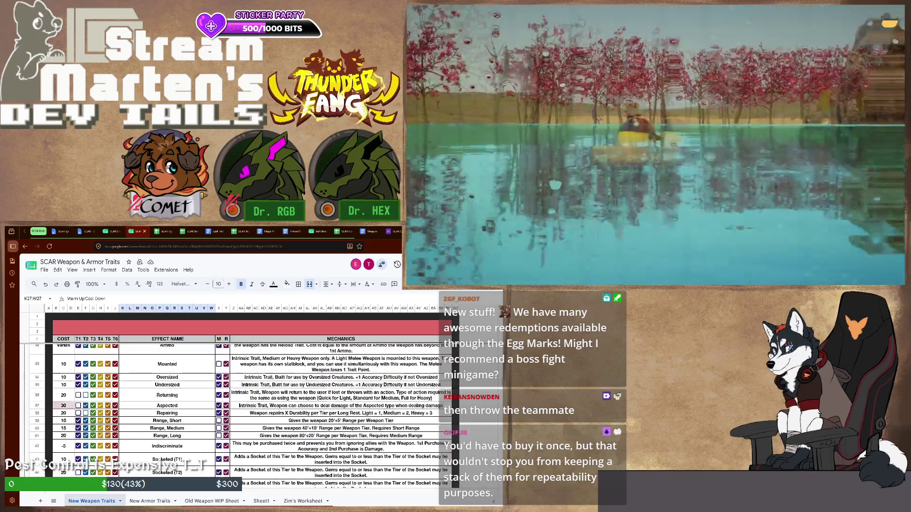
{"action": "scroll", "coordinate": [253, 413], "scroll_direction": "up", "scroll_amount": 3}
{"action": "scroll", "coordinate": [253, 413], "scroll_direction": "up", "scroll_amount": 2}
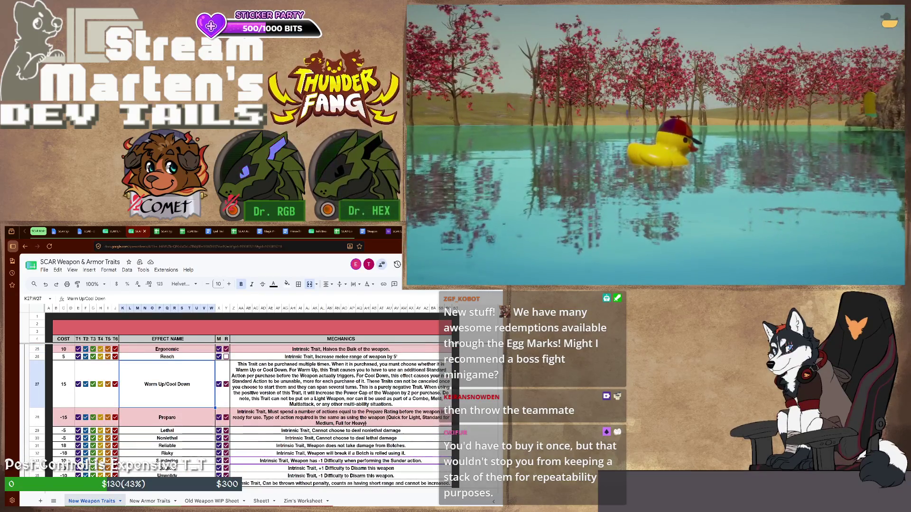
{"action": "scroll", "coordinate": [253, 413], "scroll_direction": "up", "scroll_amount": 2}
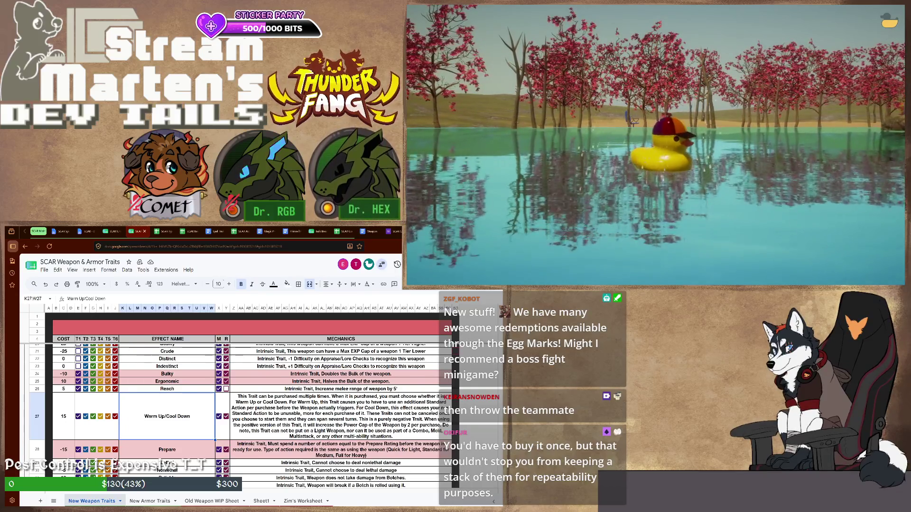
{"action": "scroll", "coordinate": [253, 416], "scroll_direction": "down", "scroll_amount": 3}
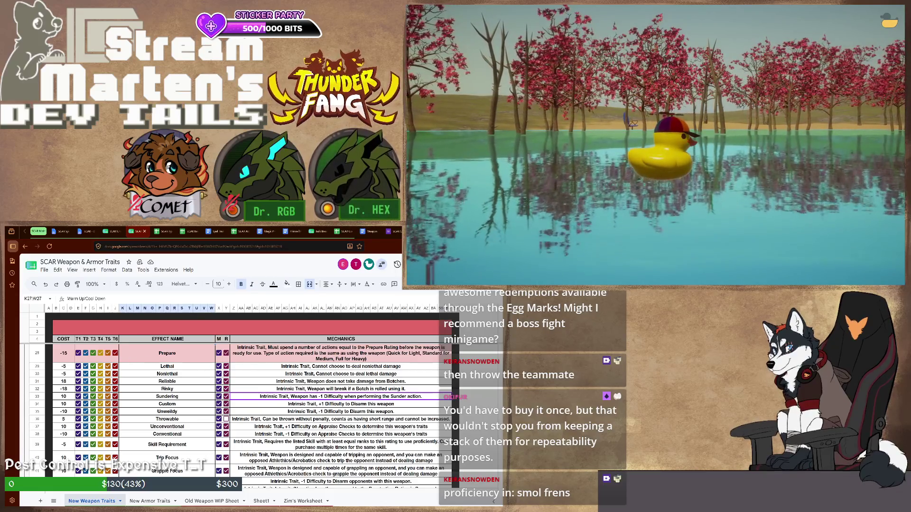
{"action": "scroll", "coordinate": [252, 417], "scroll_direction": "up", "scroll_amount": 2}
{"action": "scroll", "coordinate": [253, 417], "scroll_direction": "up", "scroll_amount": 3}
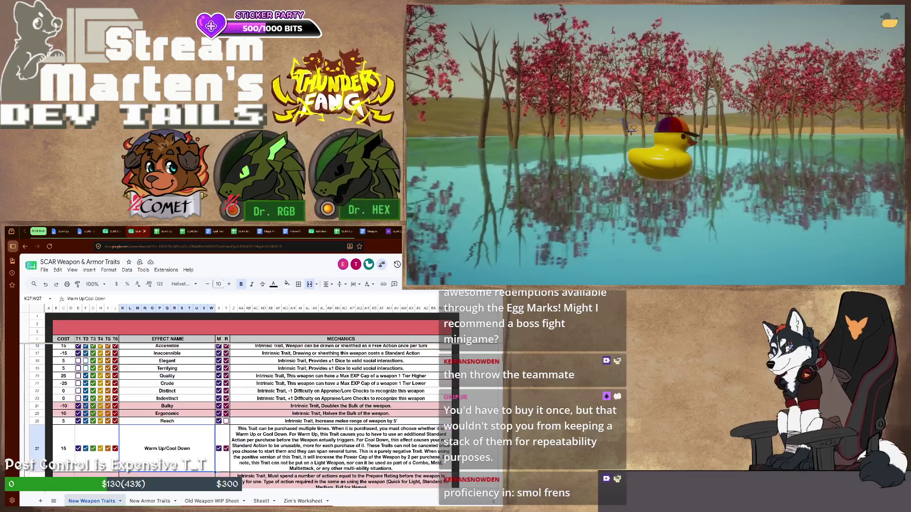
{"action": "scroll", "coordinate": [252, 417], "scroll_direction": "up", "scroll_amount": 3}
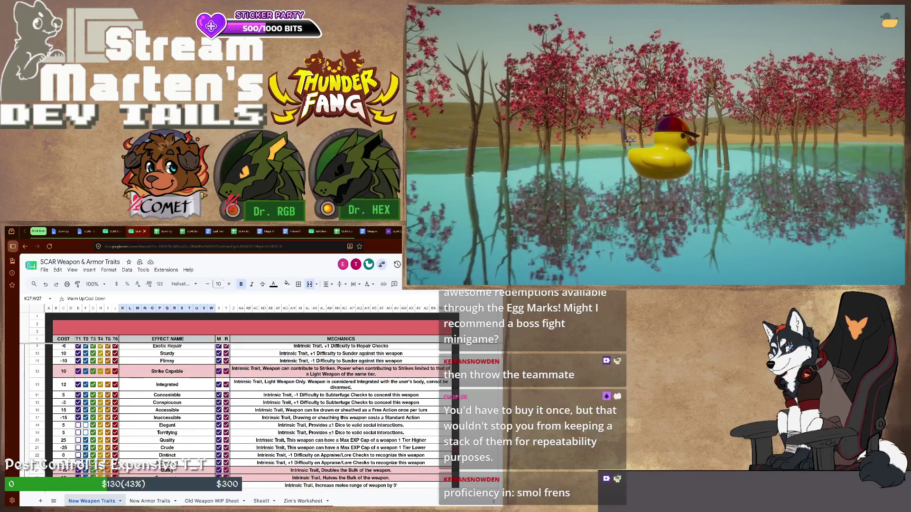
{"action": "scroll", "coordinate": [252, 417], "scroll_direction": "down", "scroll_amount": 2}
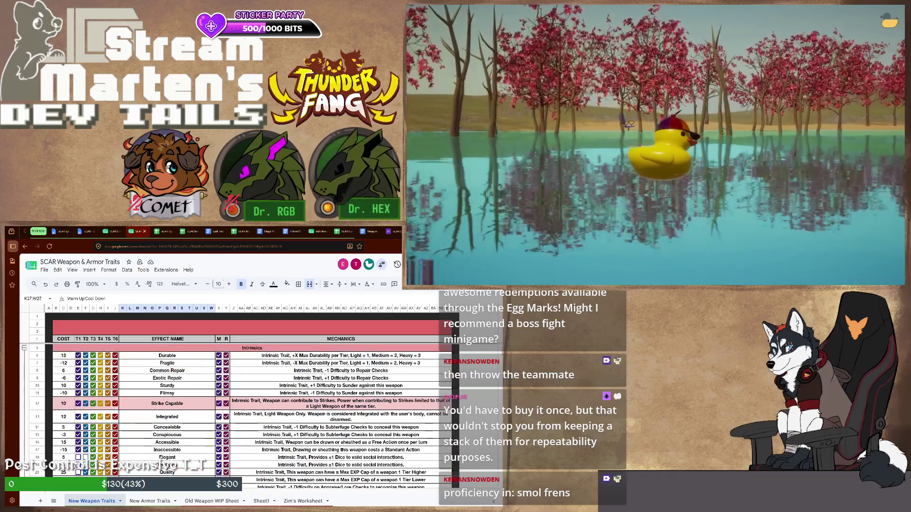
{"action": "scroll", "coordinate": [253, 416], "scroll_direction": "down", "scroll_amount": 2}
{"action": "scroll", "coordinate": [252, 416], "scroll_direction": "down", "scroll_amount": 2}
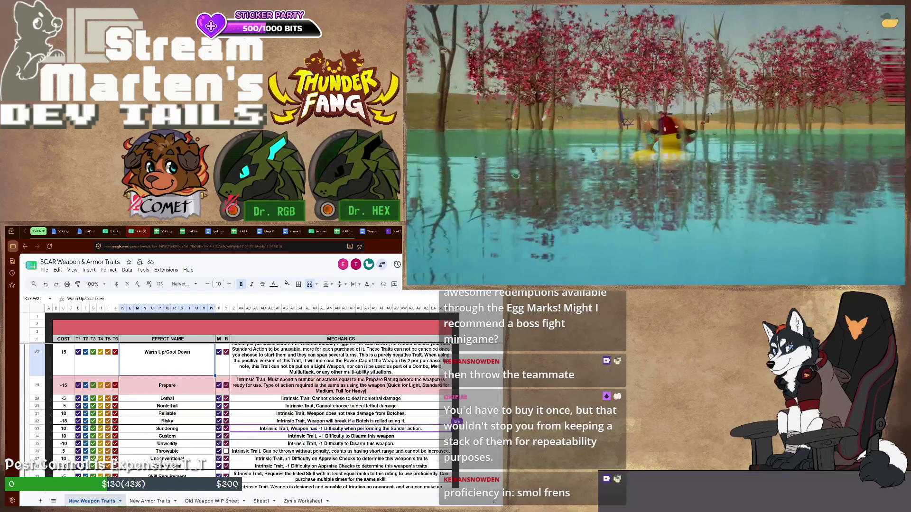
{"action": "scroll", "coordinate": [252, 417], "scroll_direction": "down", "scroll_amount": 1}
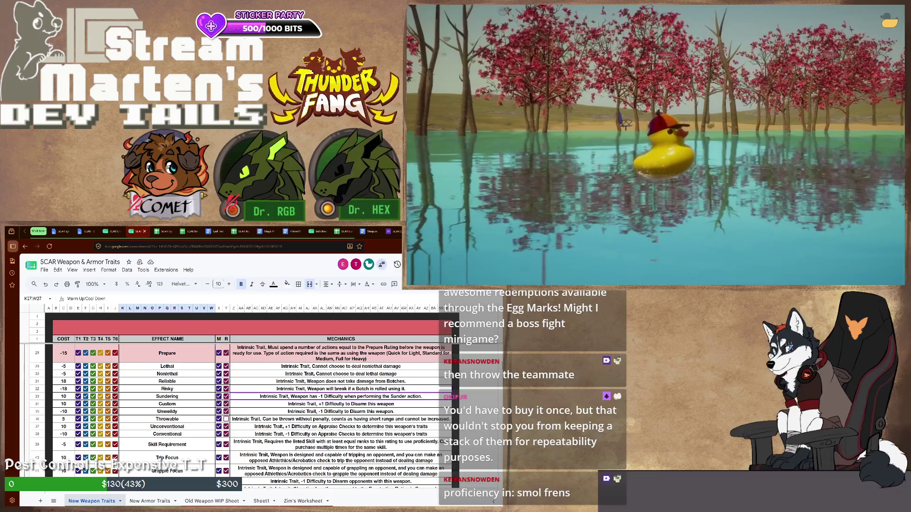
{"action": "key", "text": "Down"}
{"action": "key", "text": "Down"}
{"action": "key", "text": "Down"}
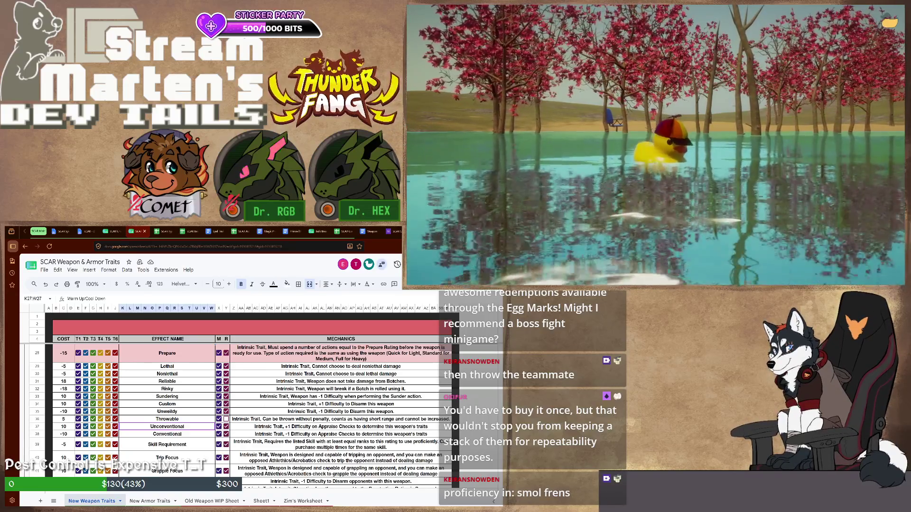
{"action": "left_click", "coordinate": [341, 426]}
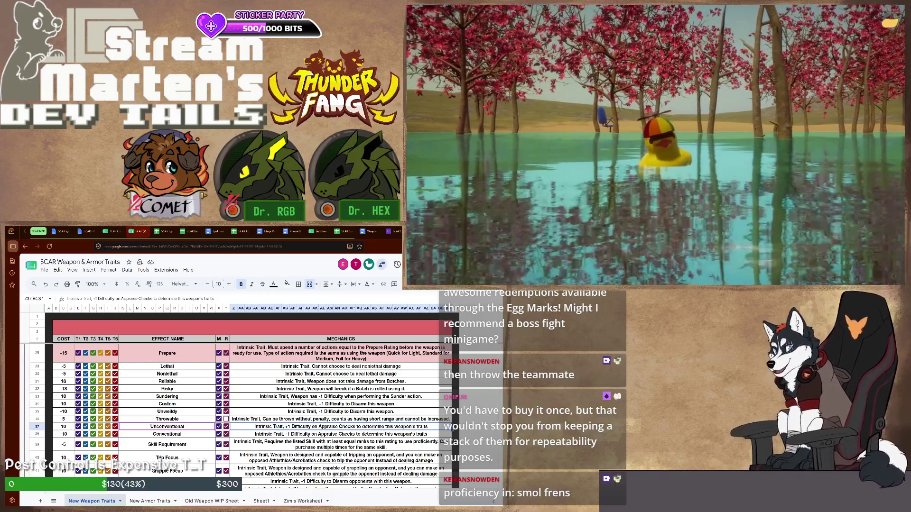
{"action": "scroll", "coordinate": [249, 413], "scroll_direction": "up", "scroll_amount": 1}
{"action": "scroll", "coordinate": [249, 413], "scroll_direction": "up", "scroll_amount": 2}
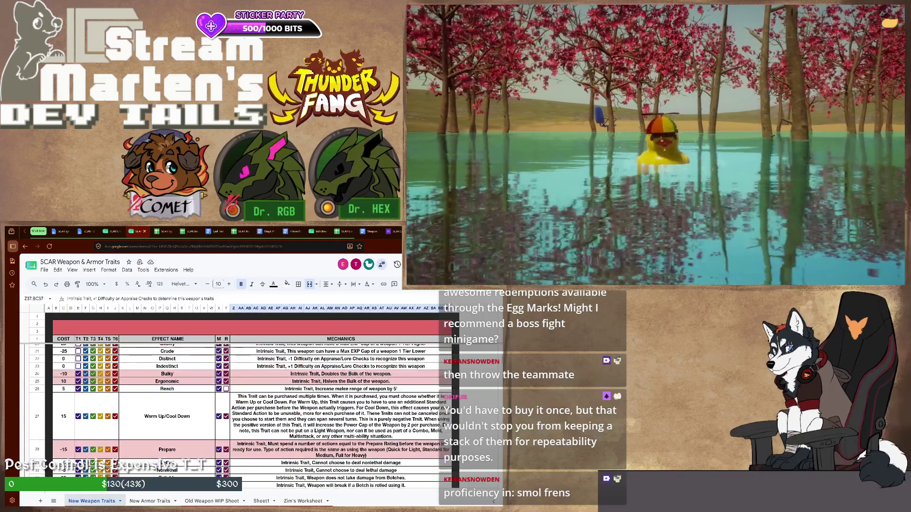
{"action": "scroll", "coordinate": [249, 414], "scroll_direction": "up", "scroll_amount": 2}
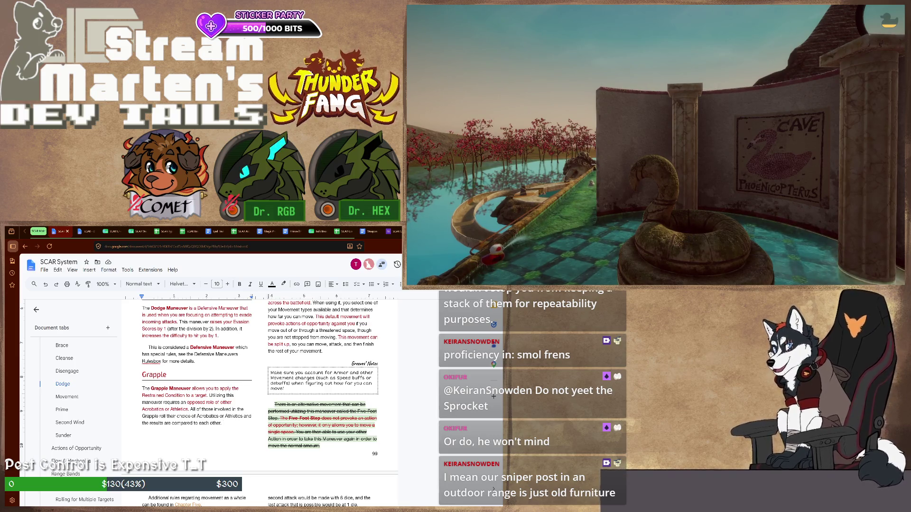
{"action": "scroll", "coordinate": [260, 398], "scroll_direction": "down", "scroll_amount": 3}
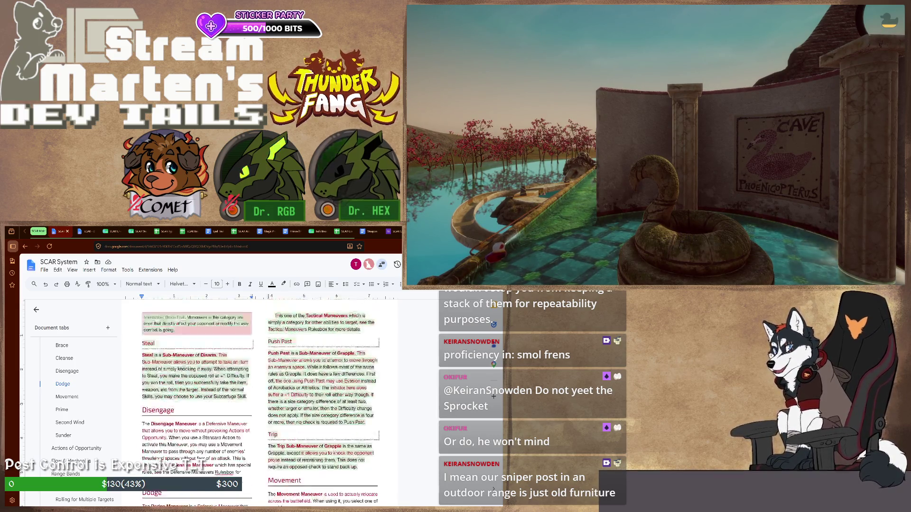
{"action": "scroll", "coordinate": [260, 398], "scroll_direction": "down", "scroll_amount": 3}
{"action": "scroll", "coordinate": [260, 398], "scroll_direction": "down", "scroll_amount": 3}
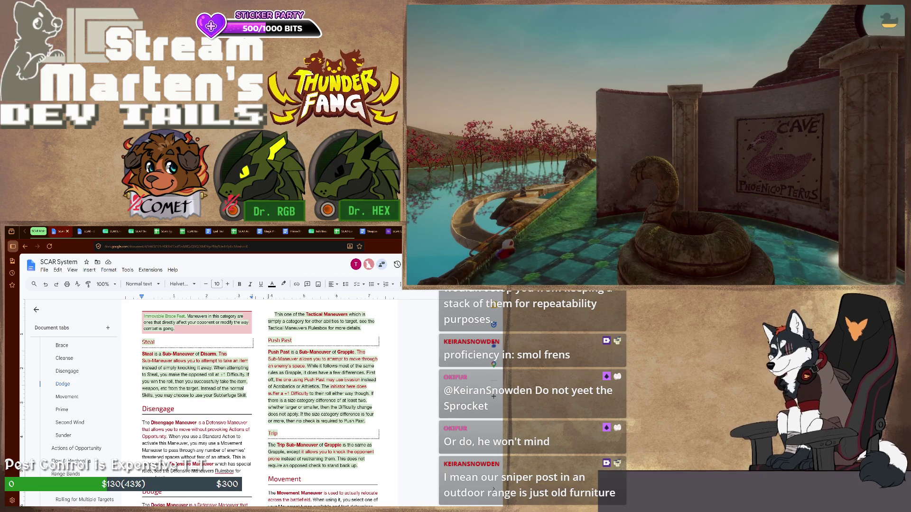
{"action": "scroll", "coordinate": [259, 398], "scroll_direction": "down", "scroll_amount": 3}
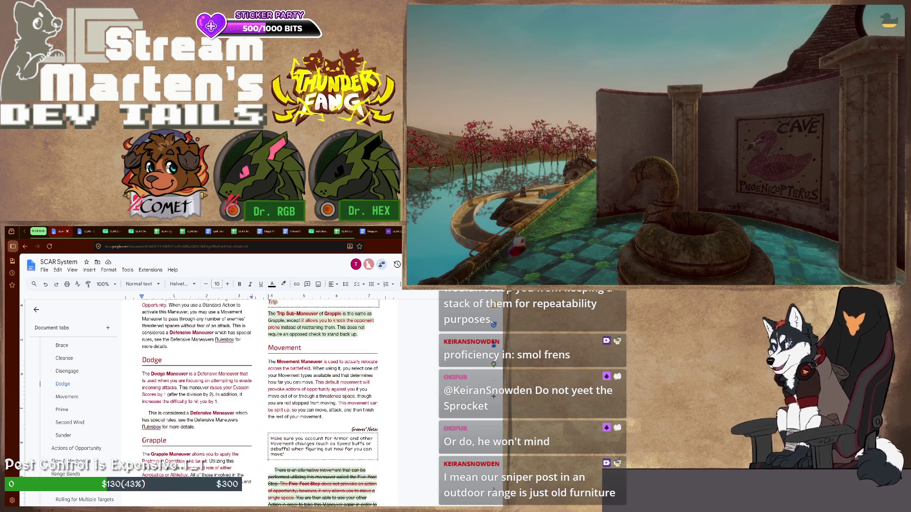
{"action": "scroll", "coordinate": [260, 399], "scroll_direction": "down", "scroll_amount": 3}
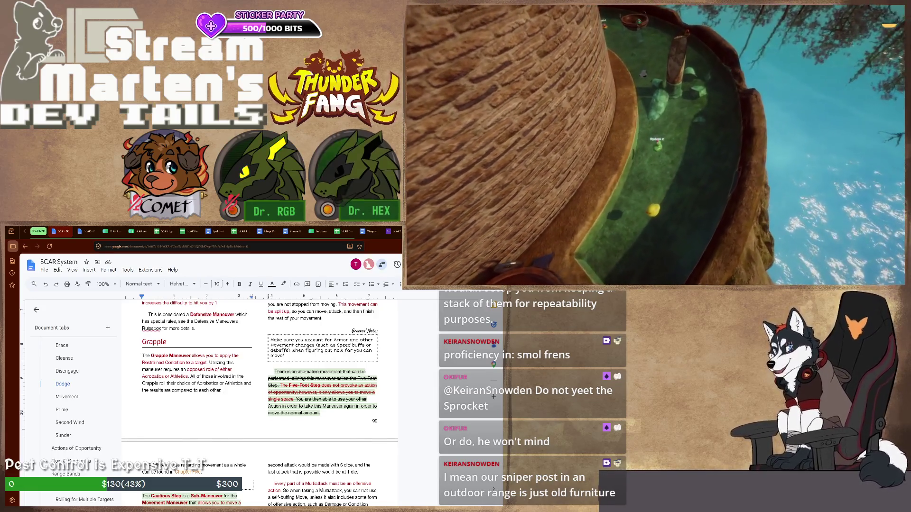
{"action": "scroll", "coordinate": [260, 398], "scroll_direction": "up", "scroll_amount": 2}
{"action": "scroll", "coordinate": [260, 399], "scroll_direction": "up", "scroll_amount": 3}
{"action": "scroll", "coordinate": [260, 399], "scroll_direction": "up", "scroll_amount": 3}
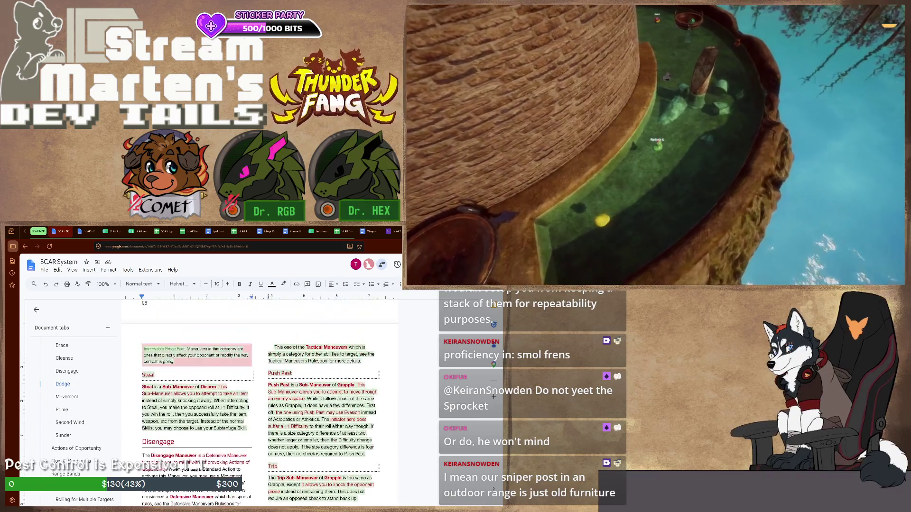
{"action": "scroll", "coordinate": [260, 398], "scroll_direction": "down", "scroll_amount": 1}
{"action": "scroll", "coordinate": [259, 399], "scroll_direction": "down", "scroll_amount": 1}
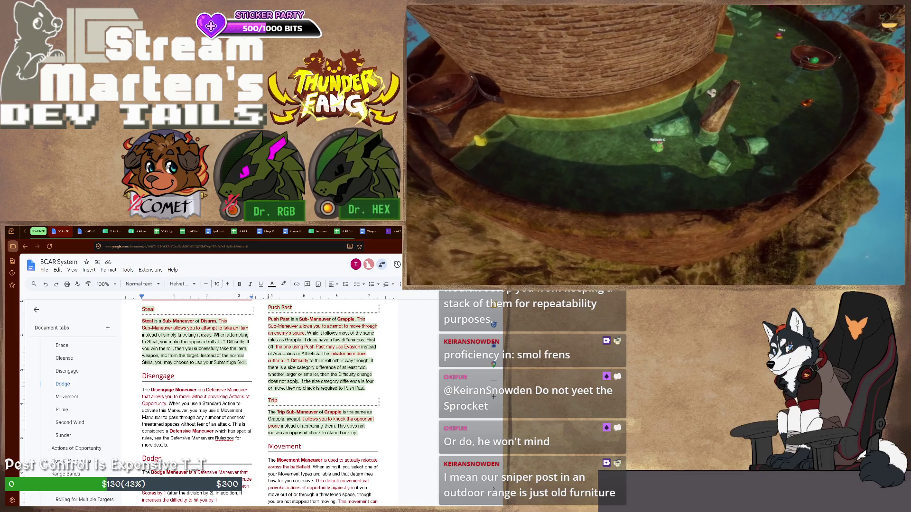
{"action": "scroll", "coordinate": [260, 399], "scroll_direction": "down", "scroll_amount": 2}
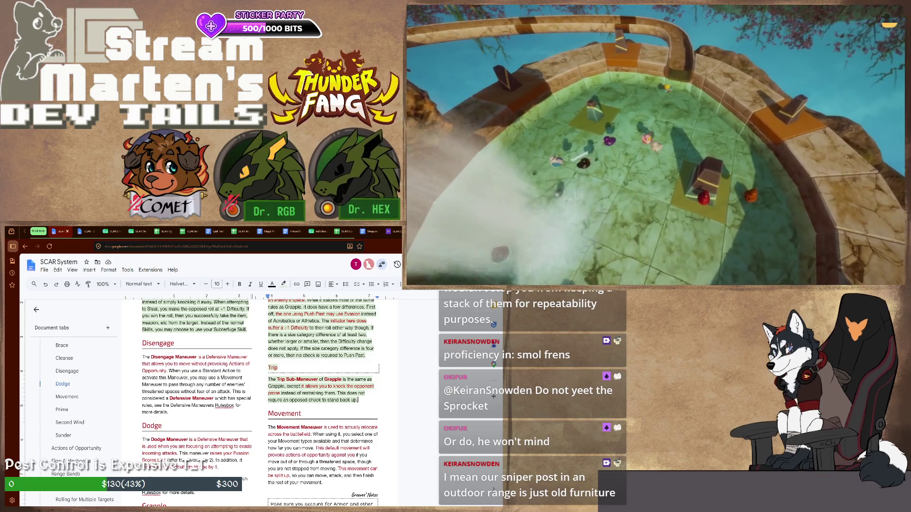
{"action": "scroll", "coordinate": [260, 399], "scroll_direction": "up", "scroll_amount": 1}
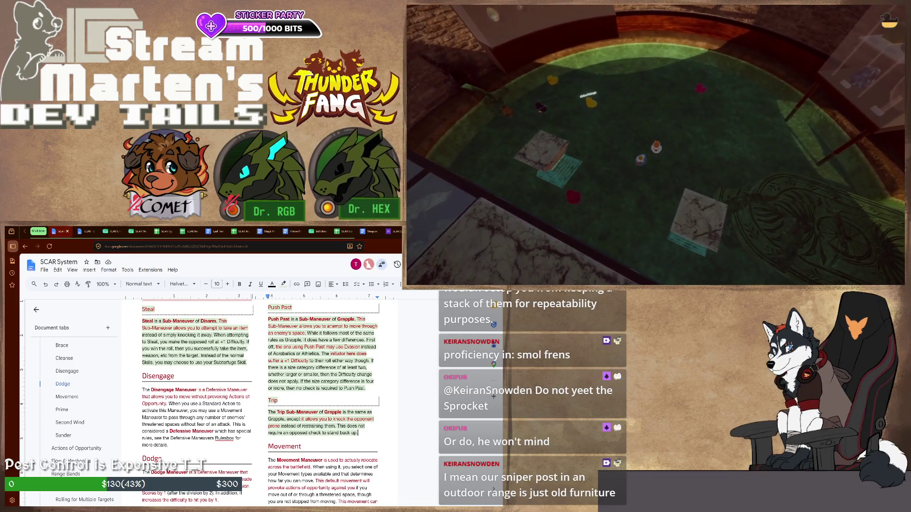
{"action": "scroll", "coordinate": [260, 398], "scroll_direction": "down", "scroll_amount": 1}
Step: Return to the SCAR Weapon & Armor Traits spreadsheet from the rules document
{"action": "left_click", "coordinate": [135, 231]}
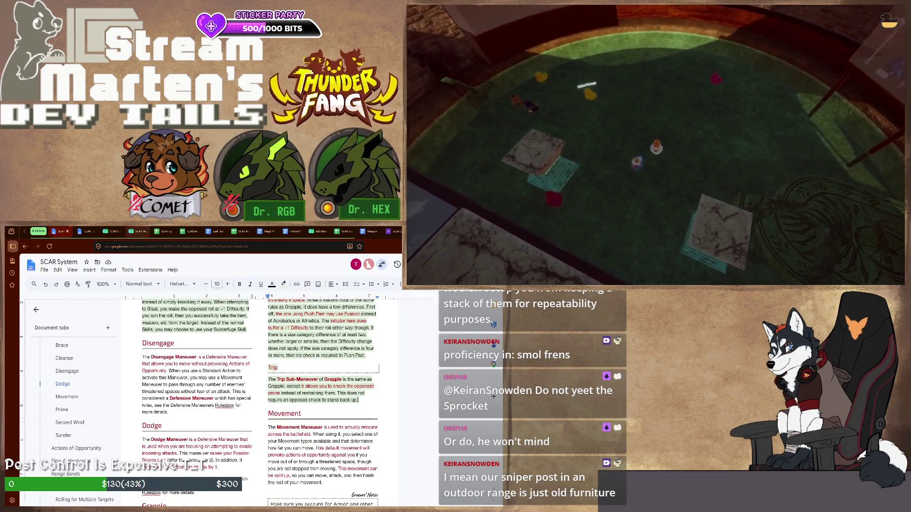
{"action": "scroll", "coordinate": [249, 413], "scroll_direction": "down", "scroll_amount": 3}
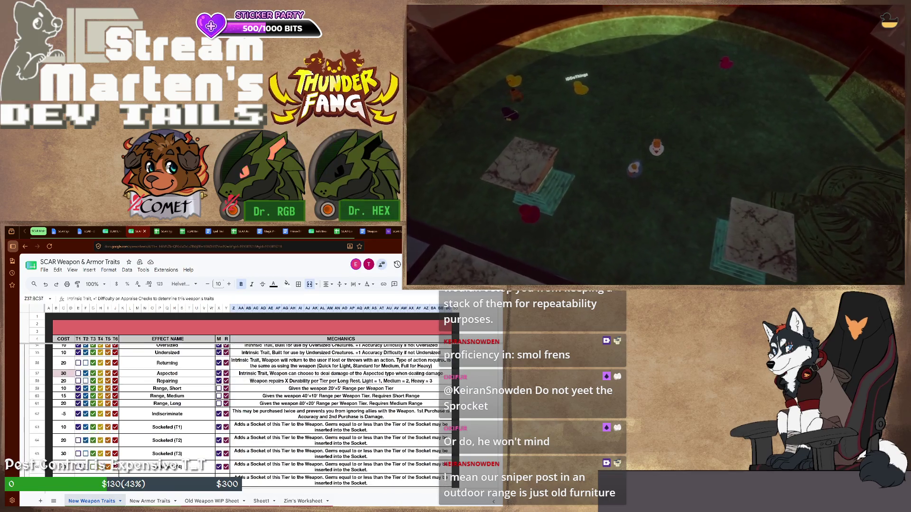
{"action": "scroll", "coordinate": [249, 413], "scroll_direction": "down", "scroll_amount": 3}
{"action": "scroll", "coordinate": [249, 413], "scroll_direction": "down", "scroll_amount": 3}
{"action": "scroll", "coordinate": [249, 413], "scroll_direction": "up", "scroll_amount": 3}
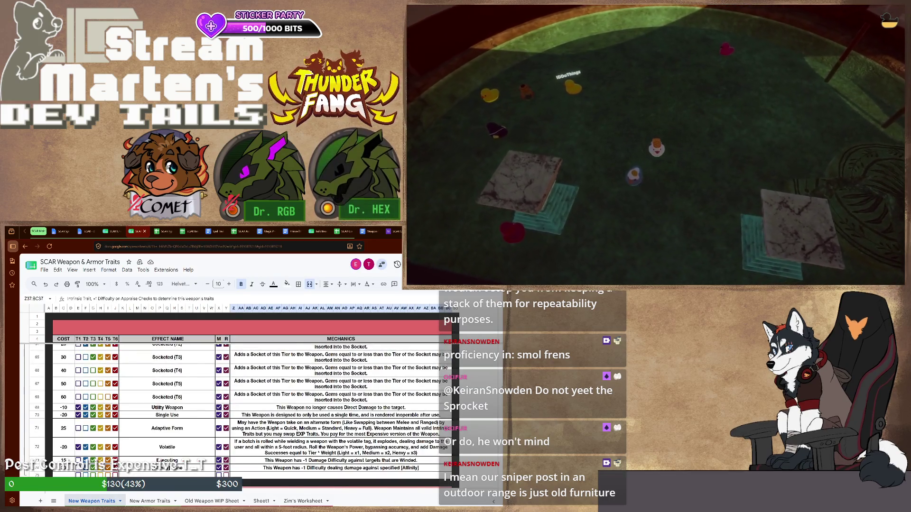
{"action": "scroll", "coordinate": [249, 412], "scroll_direction": "up", "scroll_amount": 3}
{"action": "scroll", "coordinate": [250, 414], "scroll_direction": "up", "scroll_amount": 3}
{"action": "scroll", "coordinate": [249, 413], "scroll_direction": "up", "scroll_amount": 5}
{"action": "scroll", "coordinate": [249, 413], "scroll_direction": "up", "scroll_amount": 5}
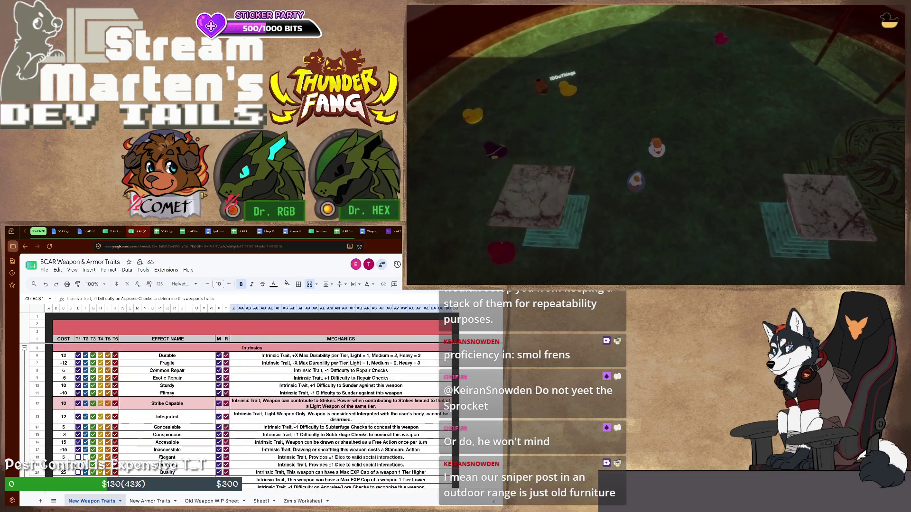
{"action": "scroll", "coordinate": [250, 413], "scroll_direction": "down", "scroll_amount": 3}
{"action": "scroll", "coordinate": [249, 412], "scroll_direction": "down", "scroll_amount": 3}
{"action": "scroll", "coordinate": [250, 413], "scroll_direction": "down", "scroll_amount": 3}
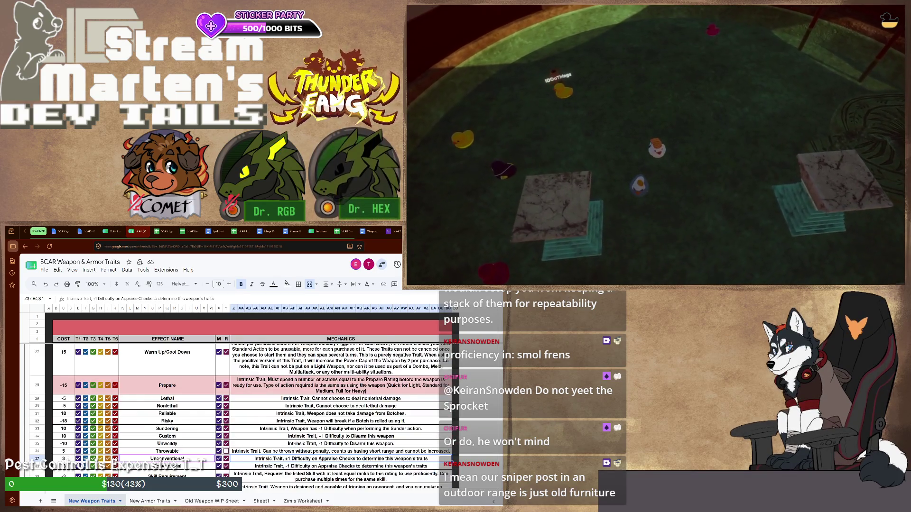
{"action": "scroll", "coordinate": [250, 412], "scroll_direction": "down", "scroll_amount": 3}
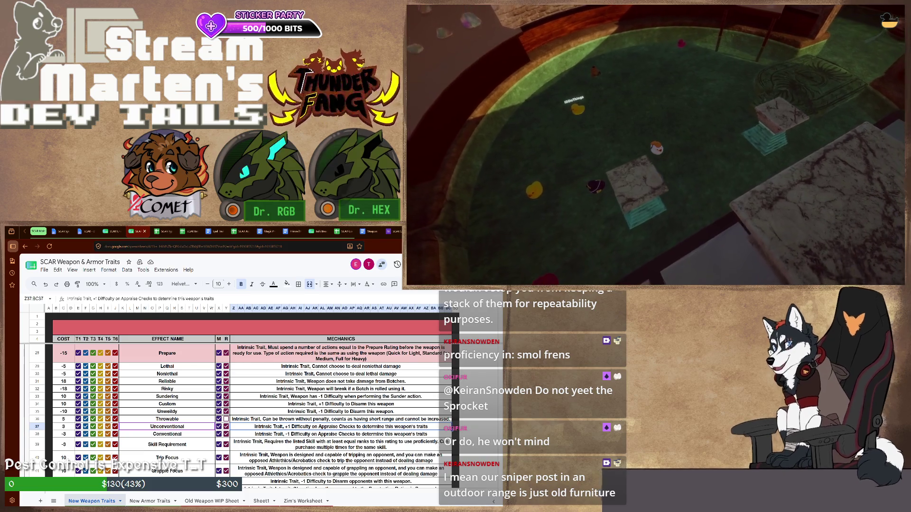
{"action": "scroll", "coordinate": [249, 413], "scroll_direction": "down", "scroll_amount": 3}
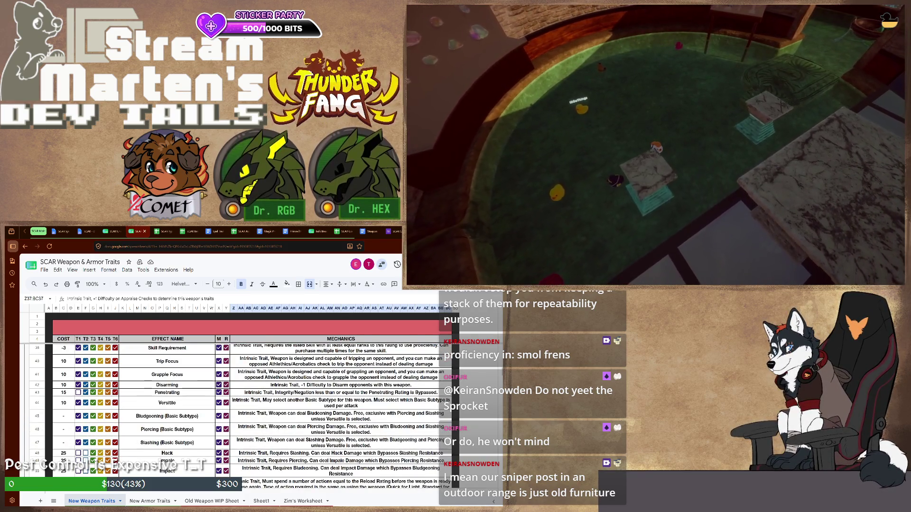
Step: Set Trip Focus and Grapple Focus to cost 9 with checks at -1 Difficulty, then move to Disarming
{"action": "left_click", "coordinate": [341, 361]}
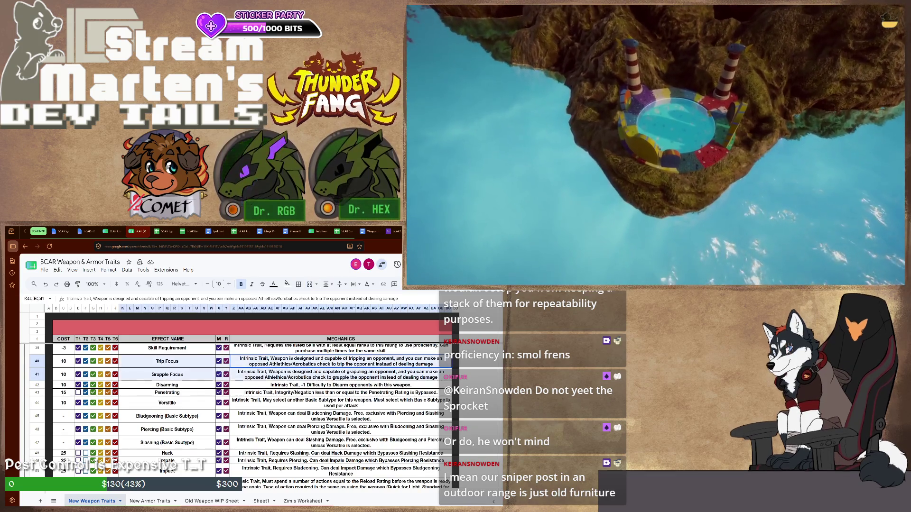
{"action": "key", "text": "shift+Down"}
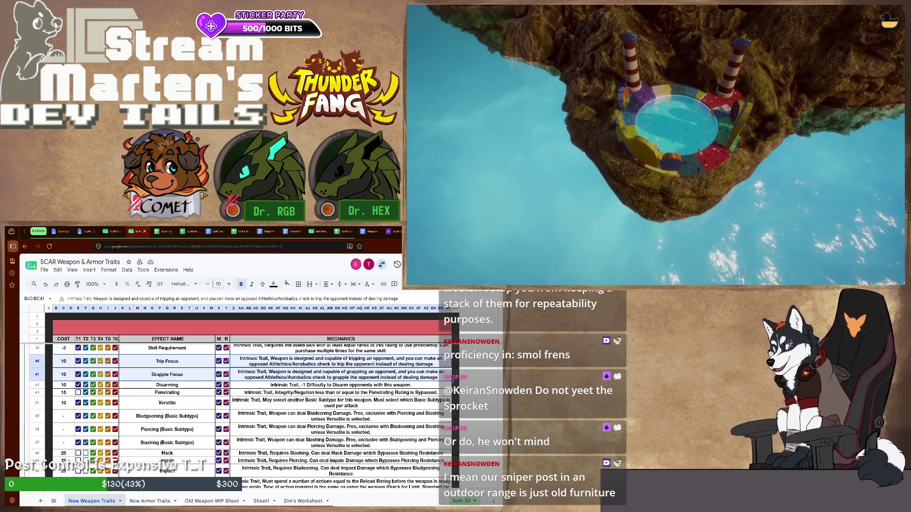
{"action": "left_click", "coordinate": [167, 375]}
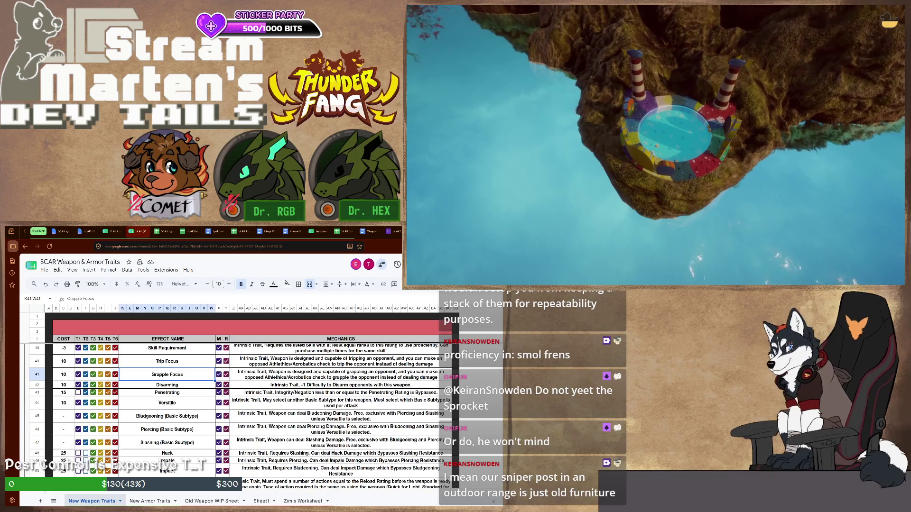
{"action": "type", "text": "9 9"}
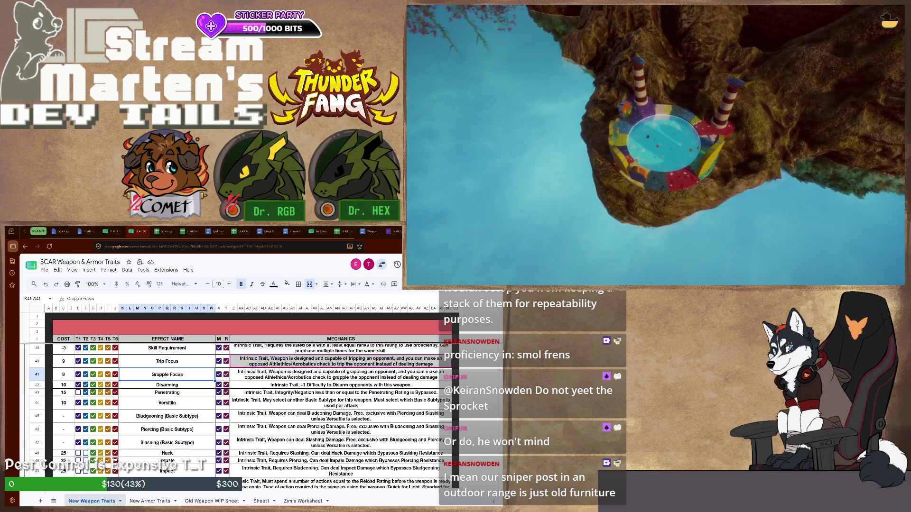
{"action": "type", "text": "at -1 Difficulty"}
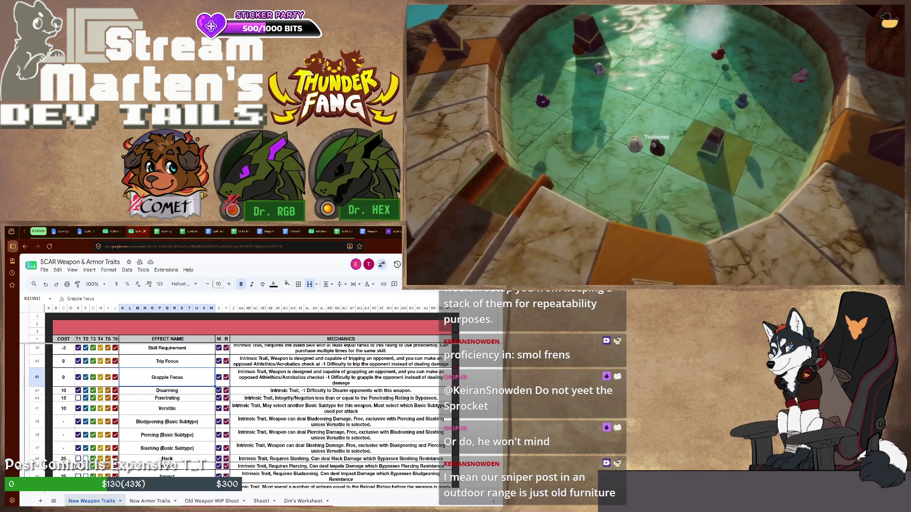
{"action": "key", "text": "Down"}
{"action": "key", "text": "Right"}
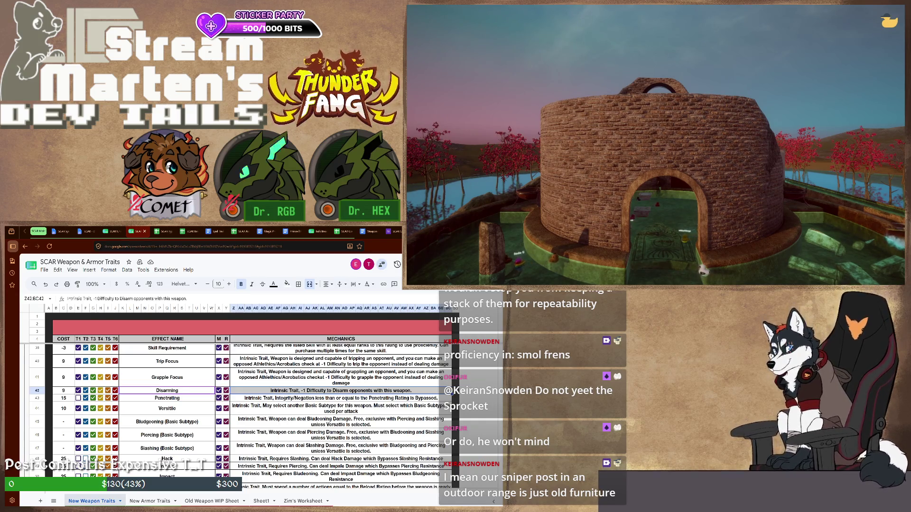
{"action": "type", "text": "Can make check instead of dealing damage."}
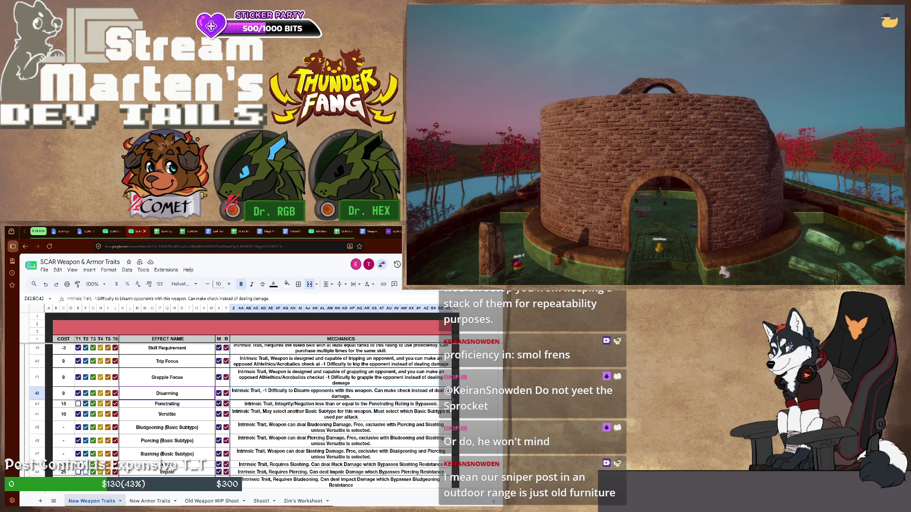
{"action": "scroll", "coordinate": [250, 413], "scroll_direction": "up", "scroll_amount": 1}
{"action": "scroll", "coordinate": [249, 412], "scroll_direction": "up", "scroll_amount": 1}
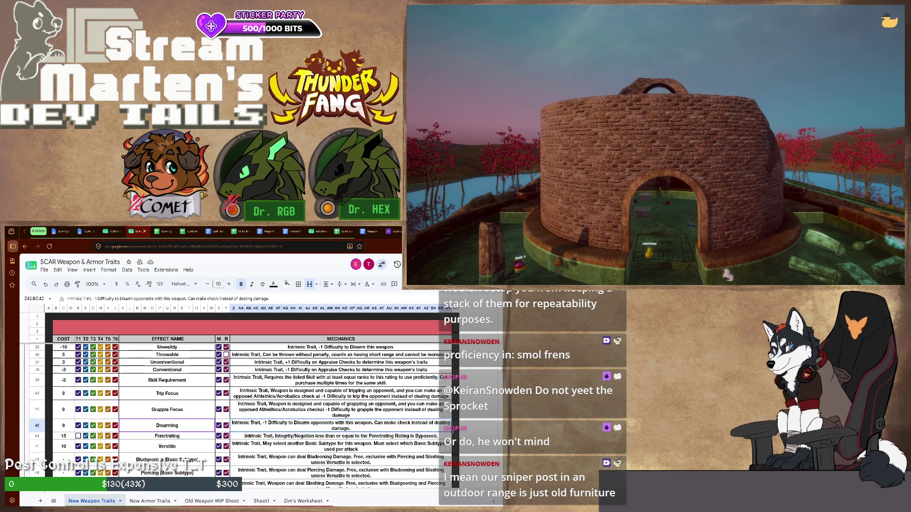
Step: Adjust the selection around the Disarming row after giving it cost 9 and check-instead-of-damage wording
{"action": "key", "text": "shift+Up"}
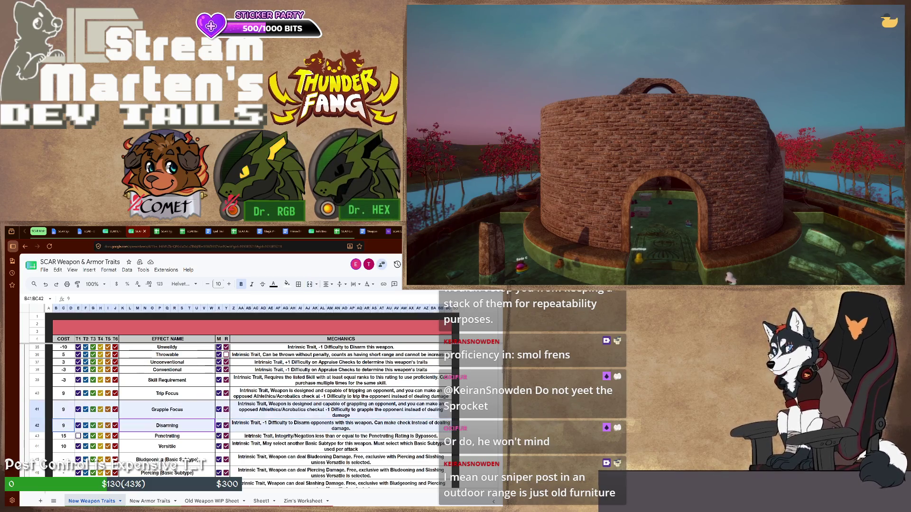
{"action": "key", "text": "shift+Down"}
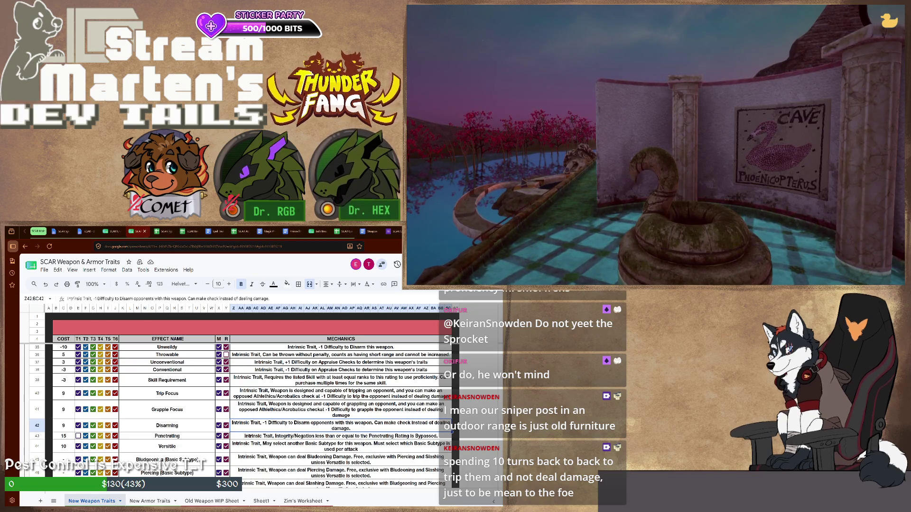
{"action": "scroll", "coordinate": [250, 414], "scroll_direction": "down", "scroll_amount": 2}
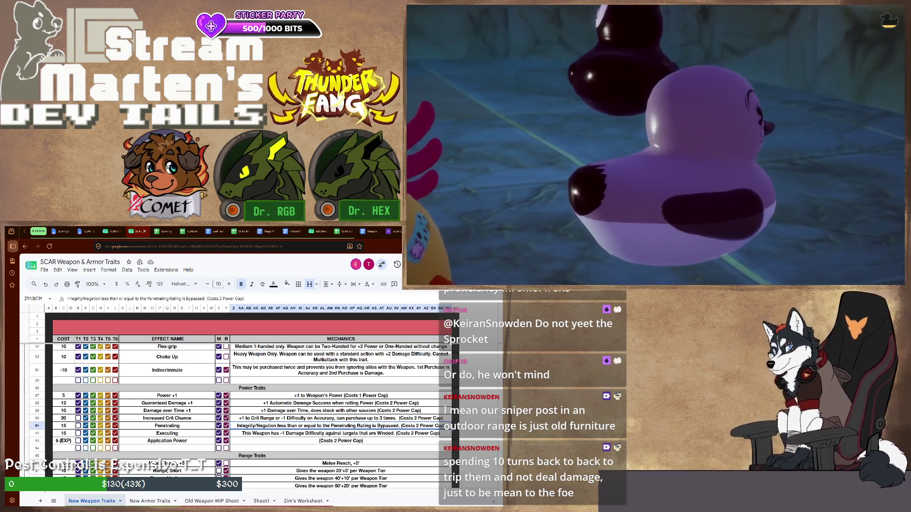
{"action": "left_click_drag", "start_coordinate": [64, 426], "coordinate": [341, 425]}
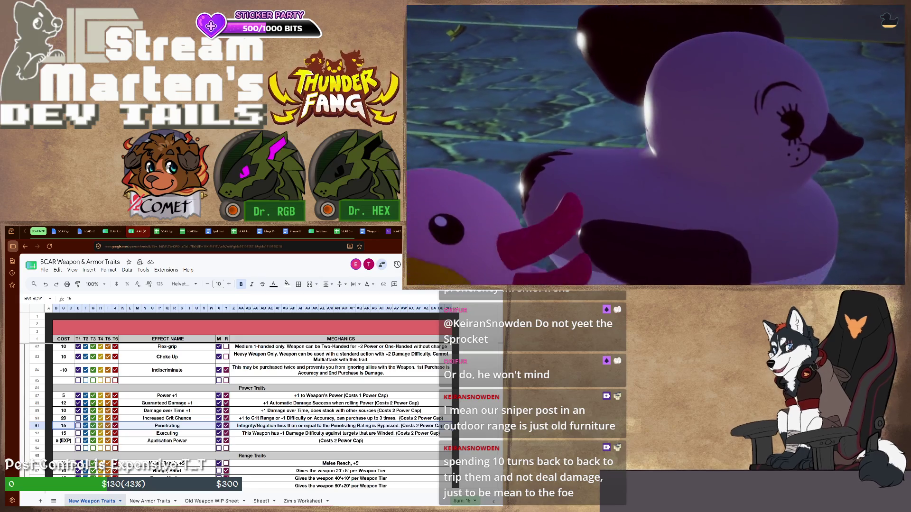
{"action": "left_click", "coordinate": [335, 425]}
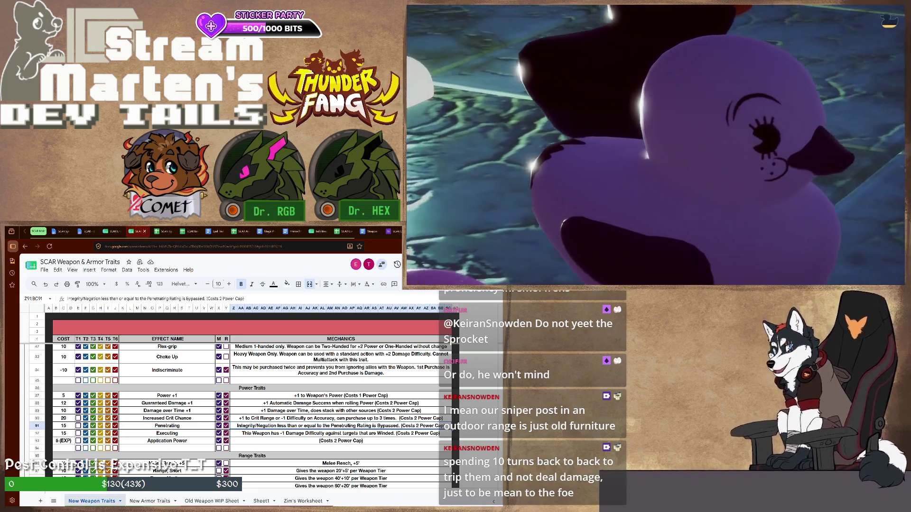
{"action": "scroll", "coordinate": [249, 413], "scroll_direction": "up", "scroll_amount": 5}
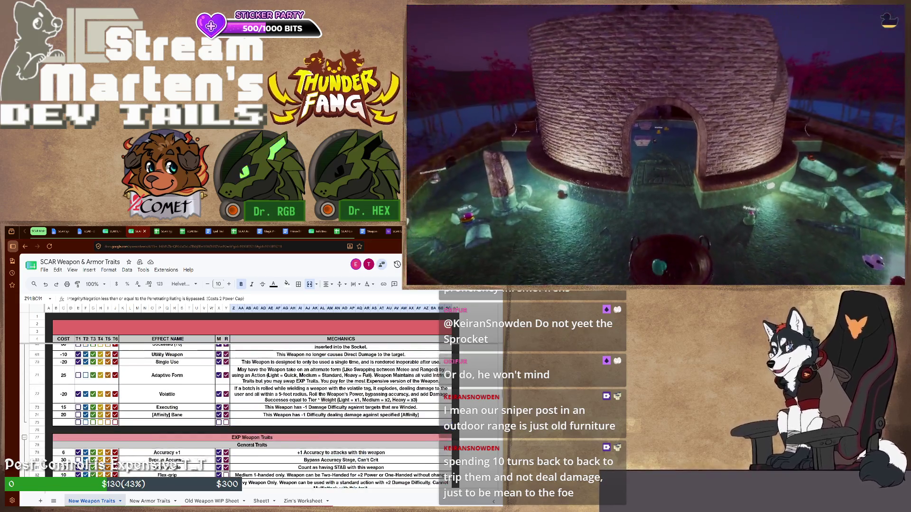
{"action": "scroll", "coordinate": [250, 416], "scroll_direction": "up", "scroll_amount": 4}
{"action": "scroll", "coordinate": [250, 417], "scroll_direction": "up", "scroll_amount": 4}
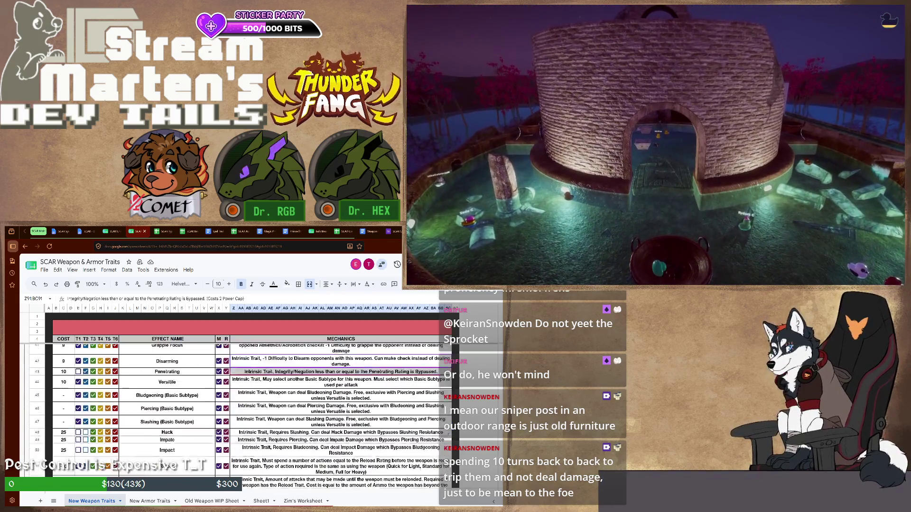
{"action": "scroll", "coordinate": [250, 416], "scroll_direction": "up", "scroll_amount": 4}
{"action": "scroll", "coordinate": [250, 416], "scroll_direction": "up", "scroll_amount": 4}
{"action": "scroll", "coordinate": [249, 417], "scroll_direction": "up", "scroll_amount": 2}
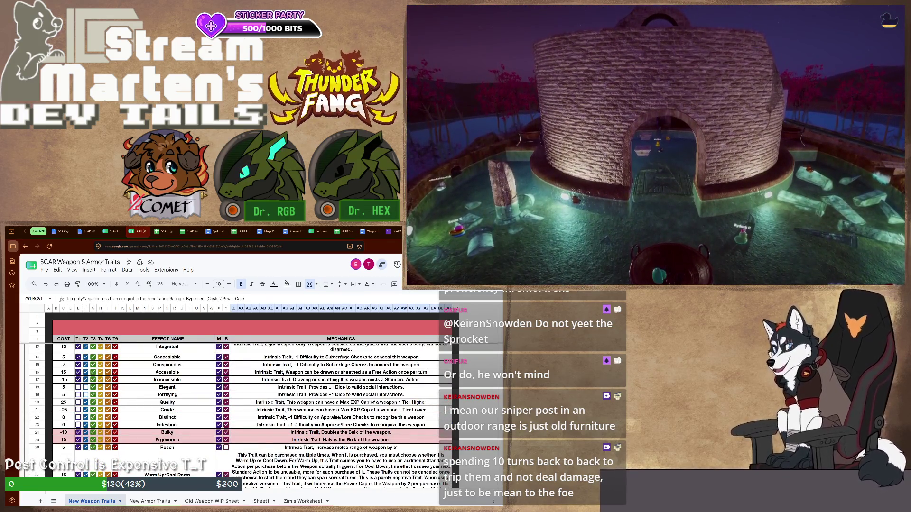
Step: Select the Reach trait's mechanics cell after rewording Penetrating's purchase text
{"action": "left_click", "coordinate": [211, 448]}
{"action": "left_click", "coordinate": [334, 448]}
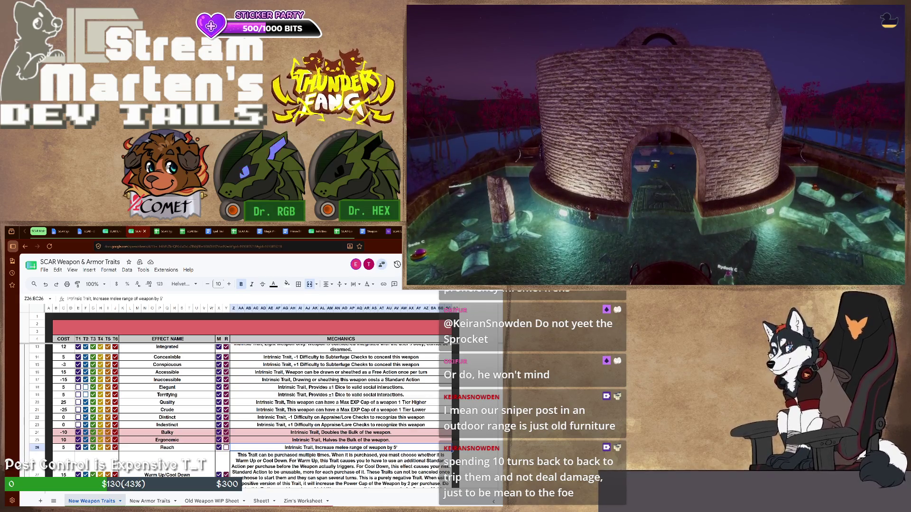
{"action": "scroll", "coordinate": [249, 416], "scroll_direction": "down", "scroll_amount": 5}
{"action": "scroll", "coordinate": [249, 416], "scroll_direction": "down", "scroll_amount": 5}
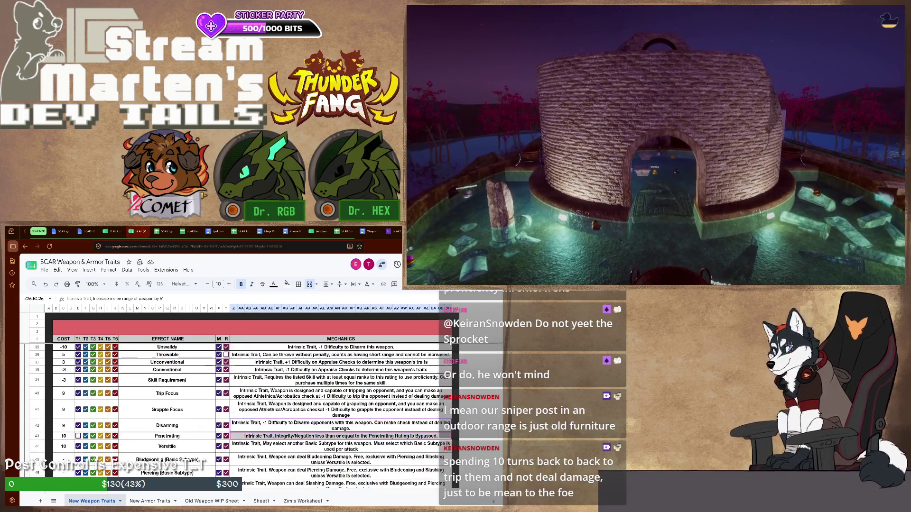
{"action": "scroll", "coordinate": [250, 416], "scroll_direction": "down", "scroll_amount": 5}
{"action": "scroll", "coordinate": [249, 416], "scroll_direction": "down", "scroll_amount": 5}
{"action": "scroll", "coordinate": [249, 416], "scroll_direction": "down", "scroll_amount": 5}
{"action": "scroll", "coordinate": [249, 416], "scroll_direction": "down", "scroll_amount": 5}
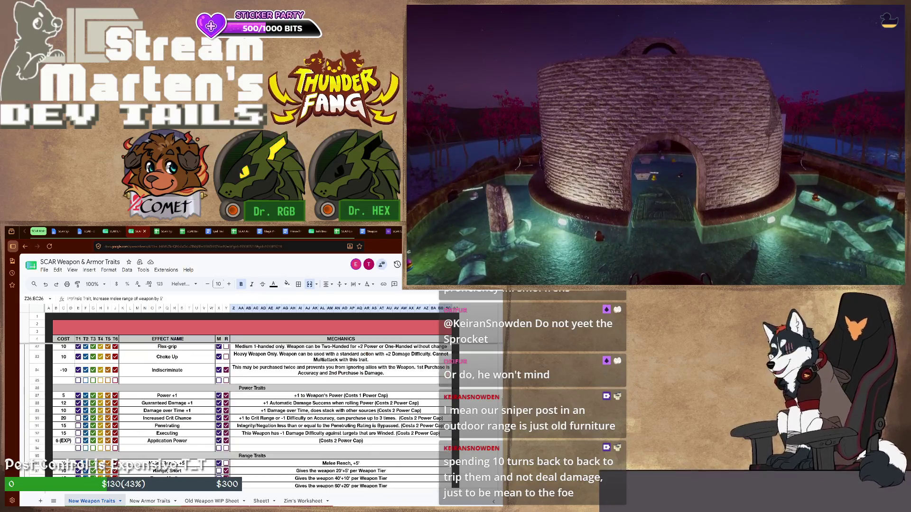
{"action": "scroll", "coordinate": [249, 417], "scroll_direction": "up", "scroll_amount": 5}
{"action": "scroll", "coordinate": [249, 416], "scroll_direction": "up", "scroll_amount": 5}
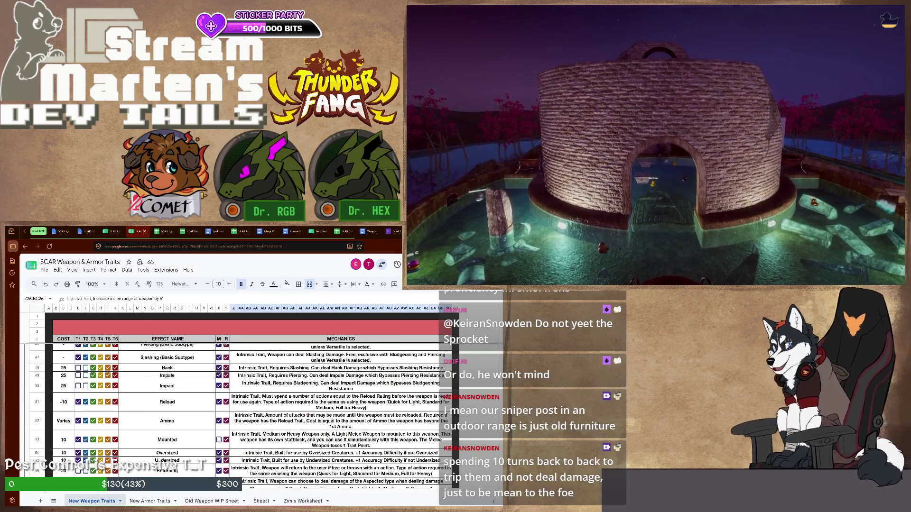
{"action": "scroll", "coordinate": [249, 417], "scroll_direction": "up", "scroll_amount": 5}
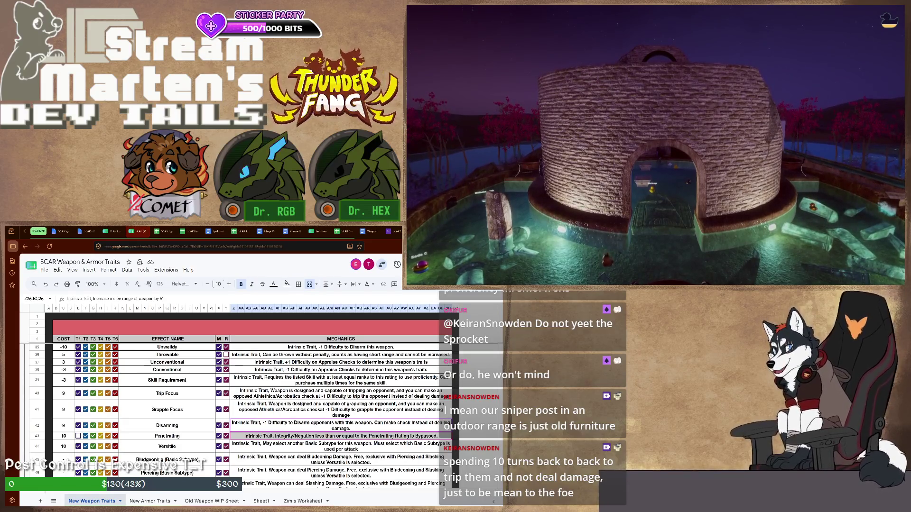
{"action": "scroll", "coordinate": [249, 417], "scroll_direction": "up", "scroll_amount": 5}
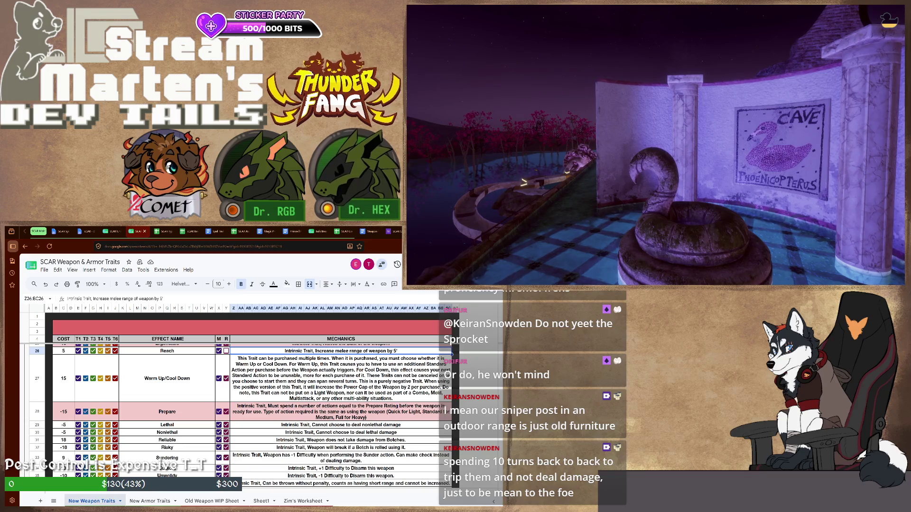
{"action": "scroll", "coordinate": [254, 412], "scroll_direction": "down", "scroll_amount": 5}
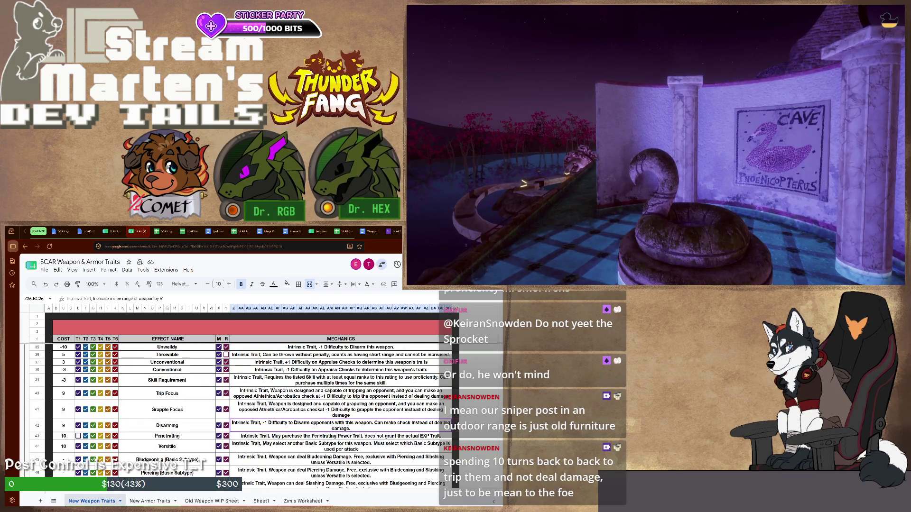
{"action": "scroll", "coordinate": [254, 413], "scroll_direction": "down", "scroll_amount": 3}
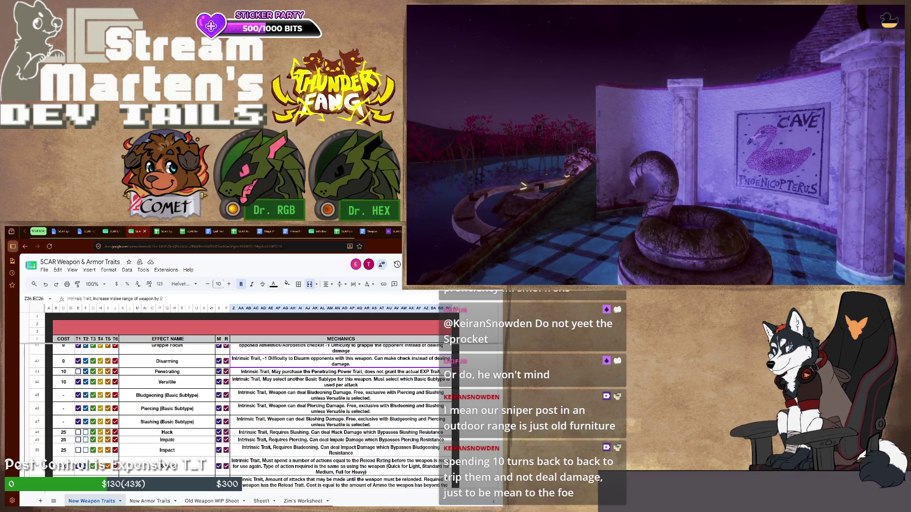
{"action": "scroll", "coordinate": [254, 413], "scroll_direction": "up", "scroll_amount": 3}
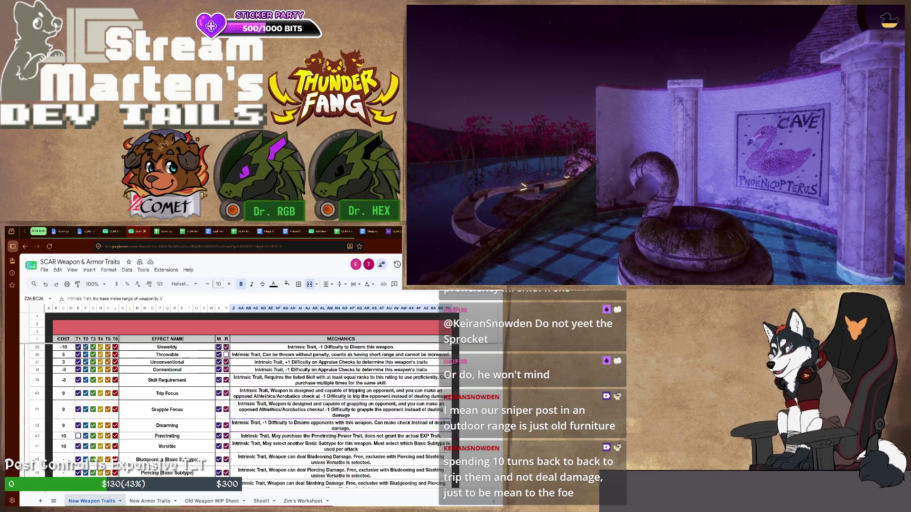
{"action": "scroll", "coordinate": [254, 413], "scroll_direction": "up", "scroll_amount": 2}
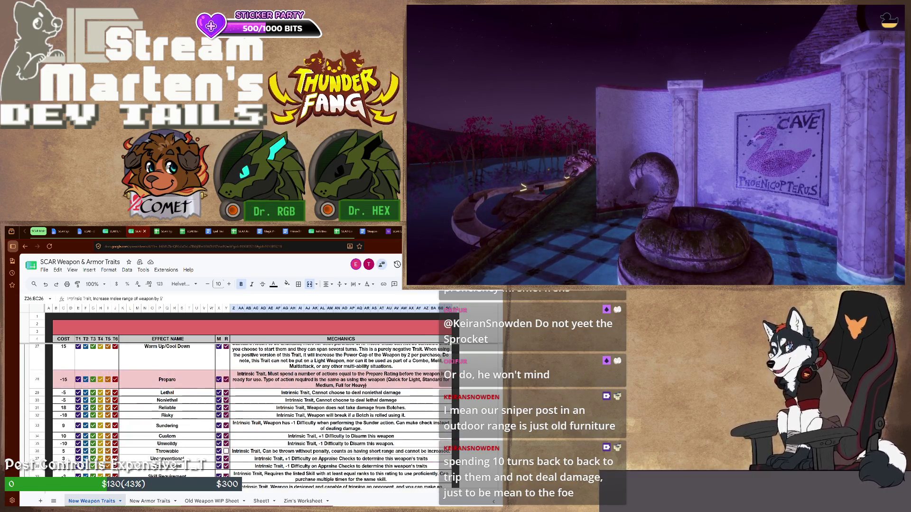
{"action": "scroll", "coordinate": [254, 413], "scroll_direction": "up", "scroll_amount": 2}
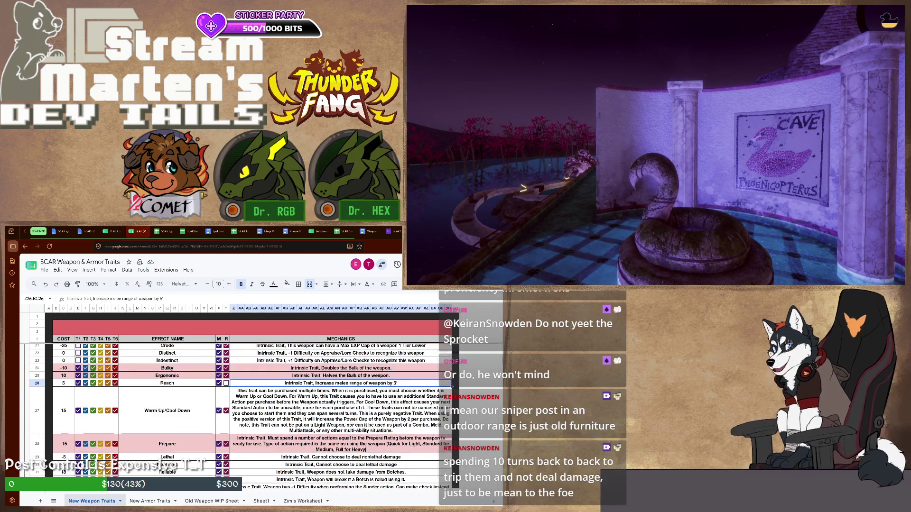
{"action": "scroll", "coordinate": [254, 412], "scroll_direction": "up", "scroll_amount": 3}
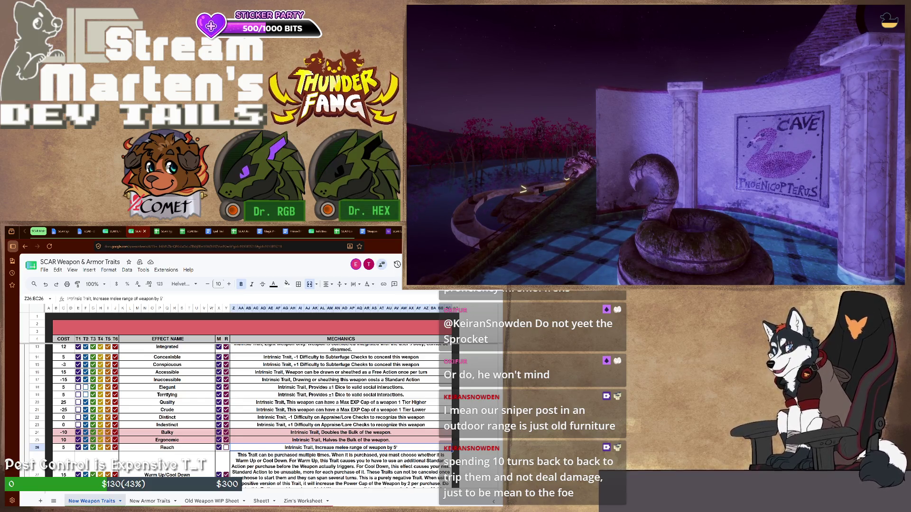
Step: Paste the purchase-based wording into the Reach and Throwable mechanics cells
{"action": "type", "text": "Intrinsic Trait, May purchase the Penetrating Power Trait, does not grant the actual EXP Trait."}
{"action": "scroll", "coordinate": [254, 413], "scroll_direction": "down", "scroll_amount": 2}
{"action": "scroll", "coordinate": [253, 413], "scroll_direction": "down", "scroll_amount": 3}
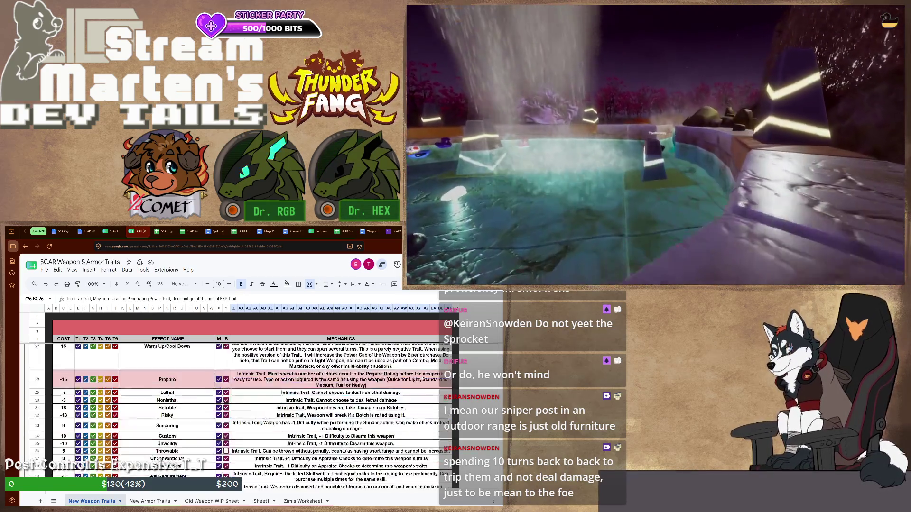
{"action": "scroll", "coordinate": [254, 414], "scroll_direction": "down", "scroll_amount": 2}
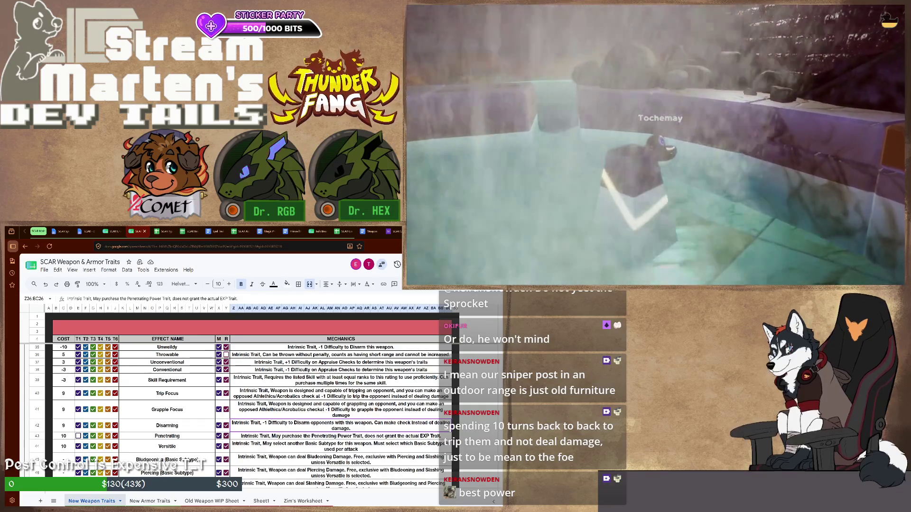
{"action": "type", "text": "Reach"}
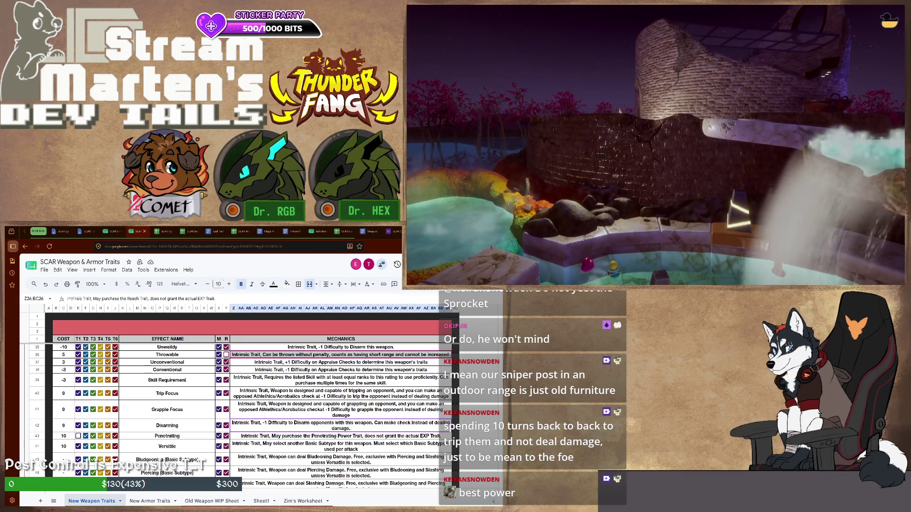
{"action": "key", "text": "ctrl+v"}
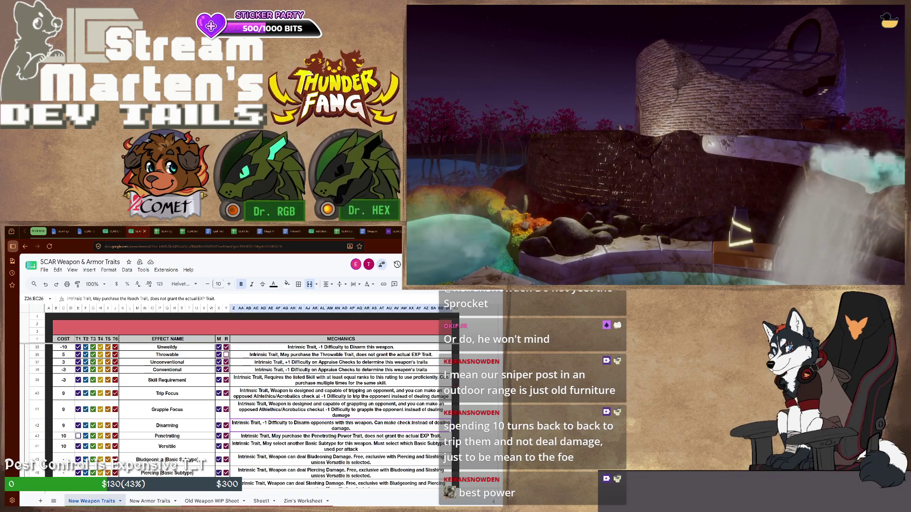
{"action": "scroll", "coordinate": [250, 409], "scroll_direction": "down", "scroll_amount": 2}
{"action": "scroll", "coordinate": [249, 409], "scroll_direction": "down", "scroll_amount": 2}
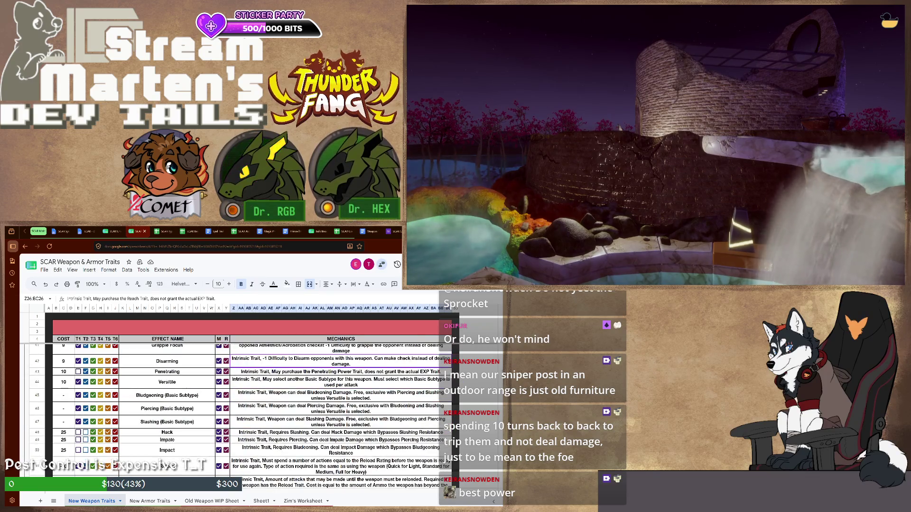
{"action": "scroll", "coordinate": [249, 409], "scroll_direction": "down", "scroll_amount": 2}
{"action": "scroll", "coordinate": [249, 410], "scroll_direction": "down", "scroll_amount": 1}
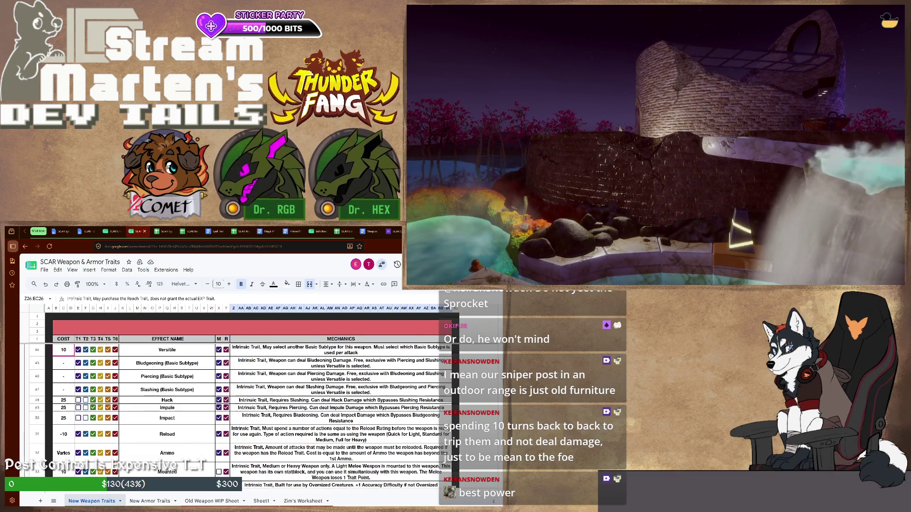
{"action": "scroll", "coordinate": [249, 410], "scroll_direction": "up", "scroll_amount": 3}
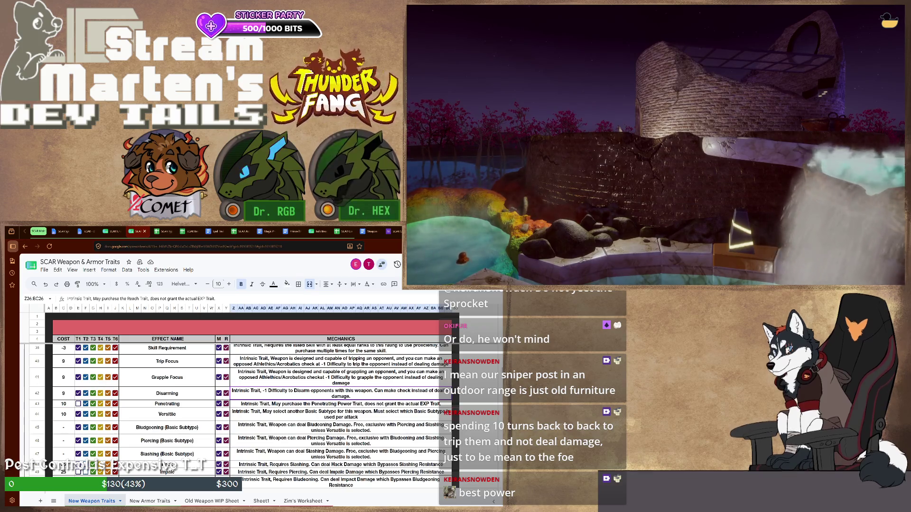
{"action": "left_click", "coordinate": [342, 415]}
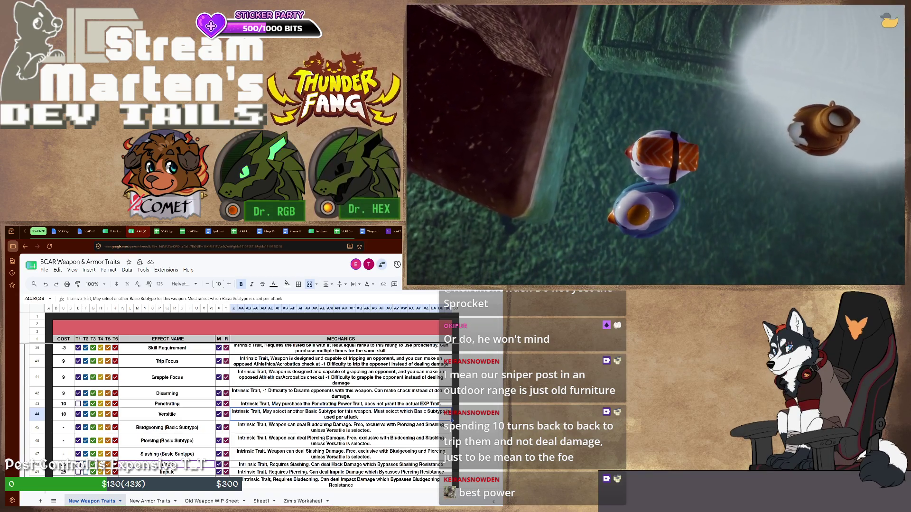
{"action": "scroll", "coordinate": [253, 412], "scroll_direction": "down", "scroll_amount": 2}
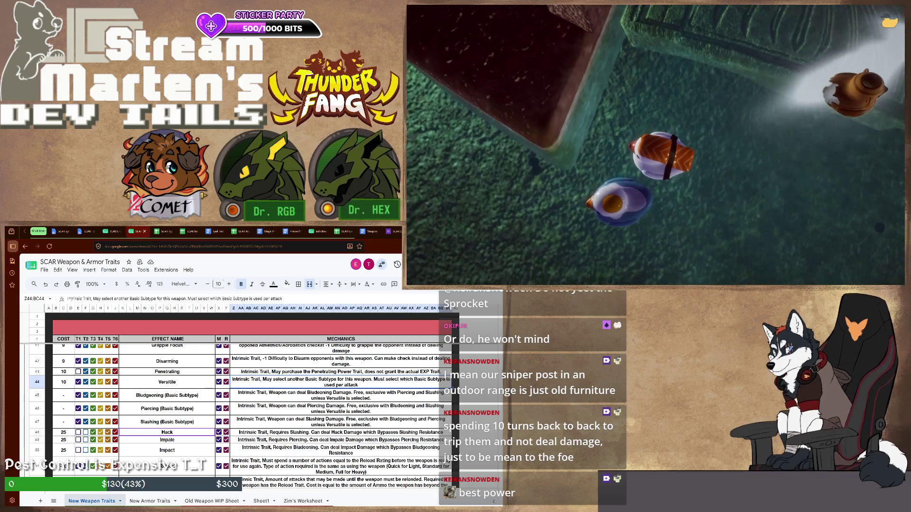
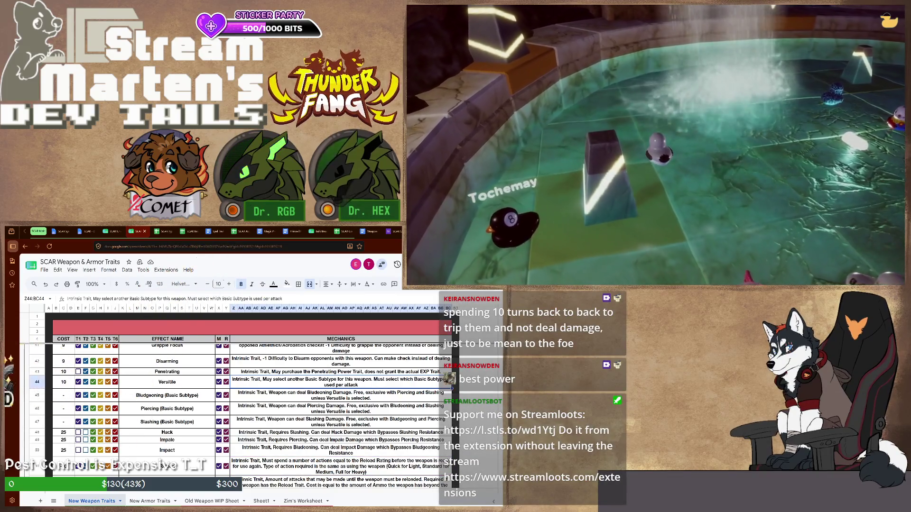
{"action": "scroll", "coordinate": [253, 416], "scroll_direction": "down", "scroll_amount": 1}
{"action": "scroll", "coordinate": [254, 416], "scroll_direction": "down", "scroll_amount": 2}
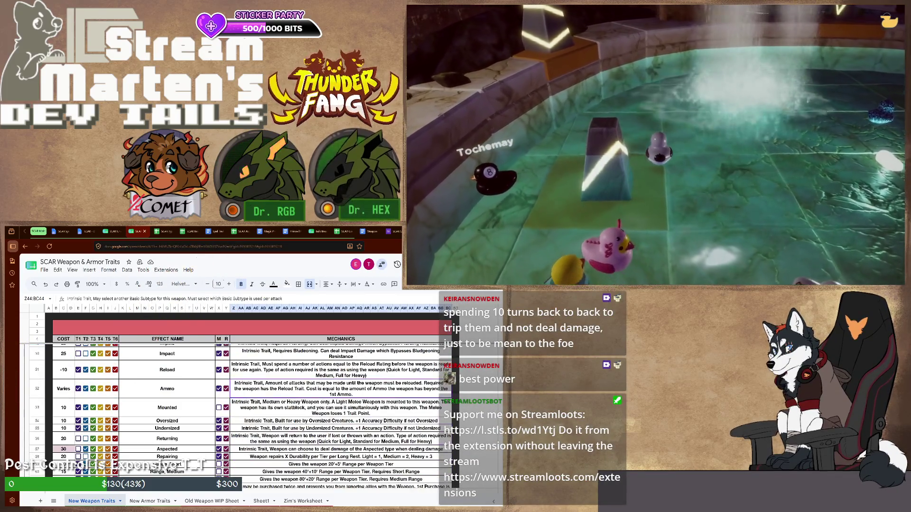
{"action": "scroll", "coordinate": [252, 418], "scroll_direction": "up", "scroll_amount": 1}
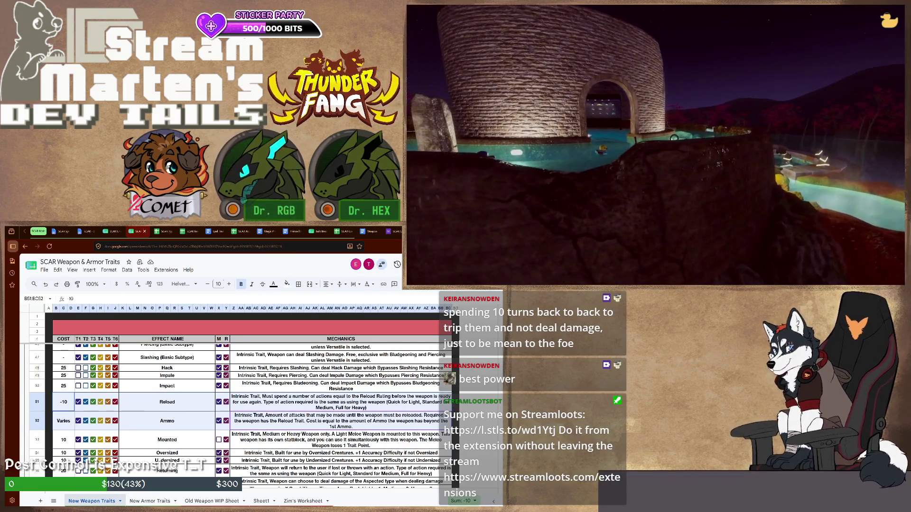
Step: Duplicate the Ammo row and rename the pair Ammo (Magic) and Ammo (Mundane)
{"action": "key", "text": "Down"}
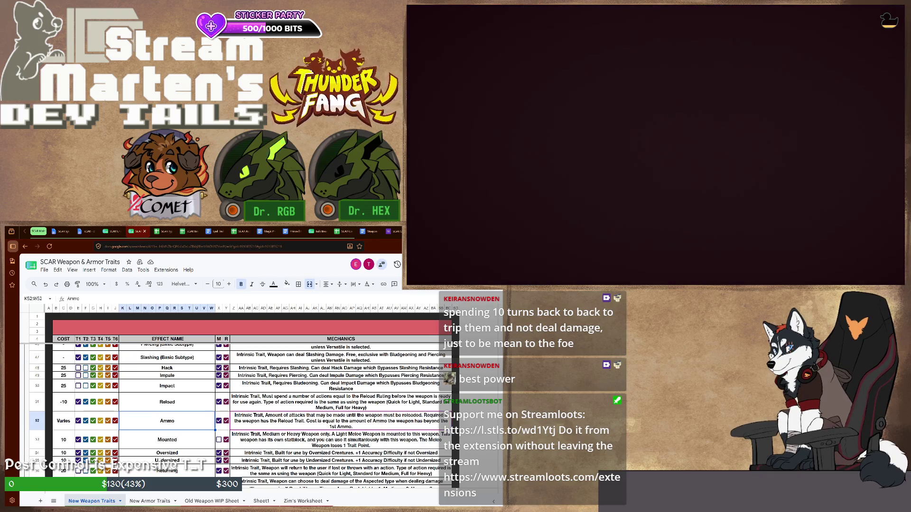
{"action": "key", "text": "ctrl+alt+equal"}
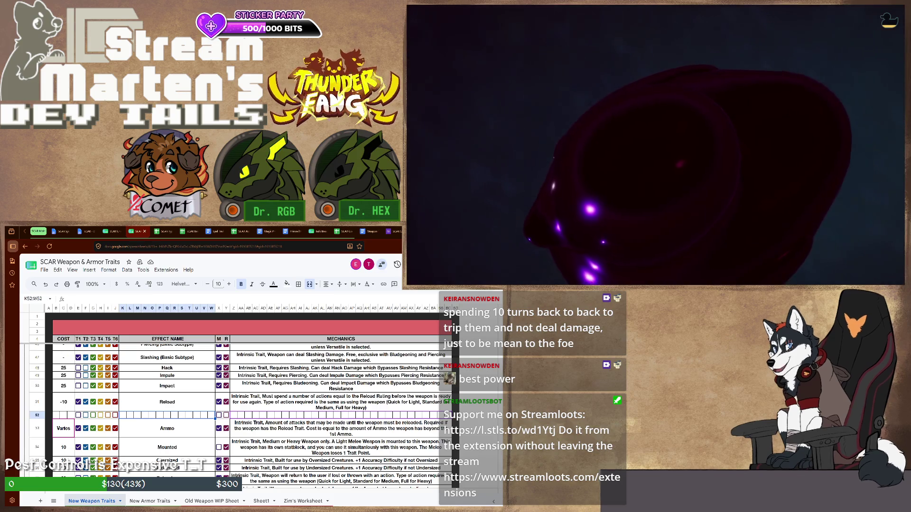
{"action": "key", "text": "ctrl+v"}
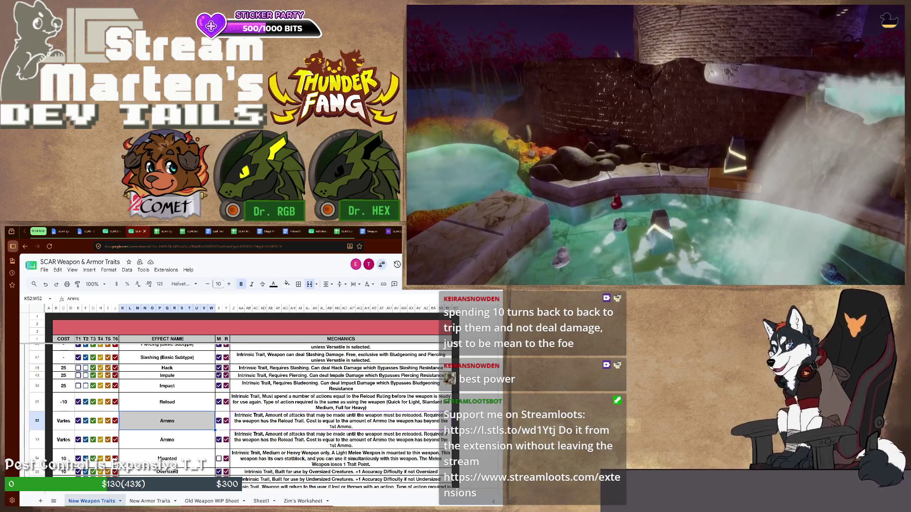
{"action": "type", "text": " (Magic)"}
{"action": "key", "text": "Return"}
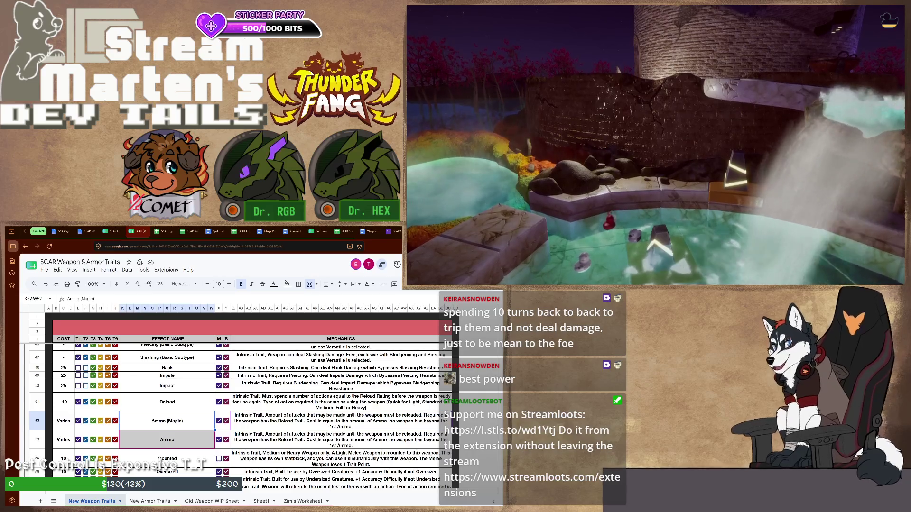
{"action": "type", "text": "(Mundane)"}
{"action": "key", "text": "Return"}
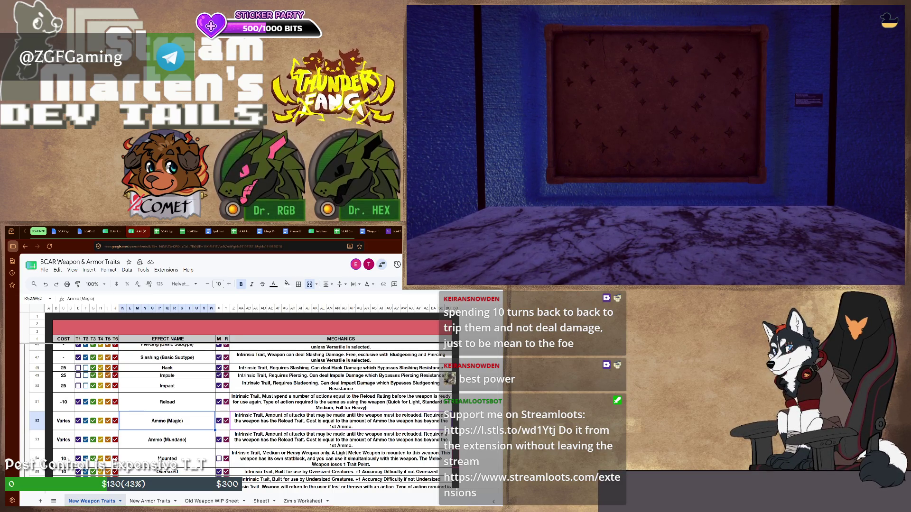
Step: Untick the T1 and T2 tier checkboxes on the Ammo (Magic) row
{"action": "key", "text": "space"}
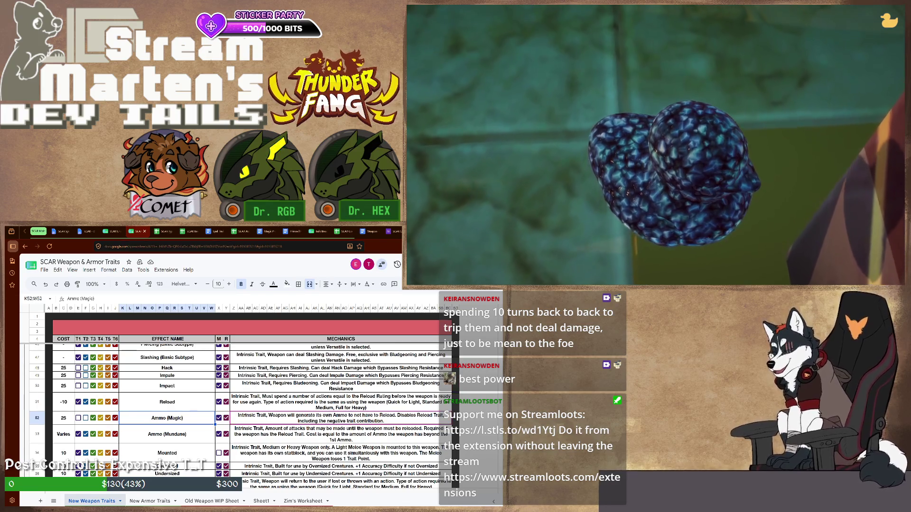
Step: Insert an empty row between Reload and Ammo (Magic)
{"action": "key", "text": "ctrl+alt+equal"}
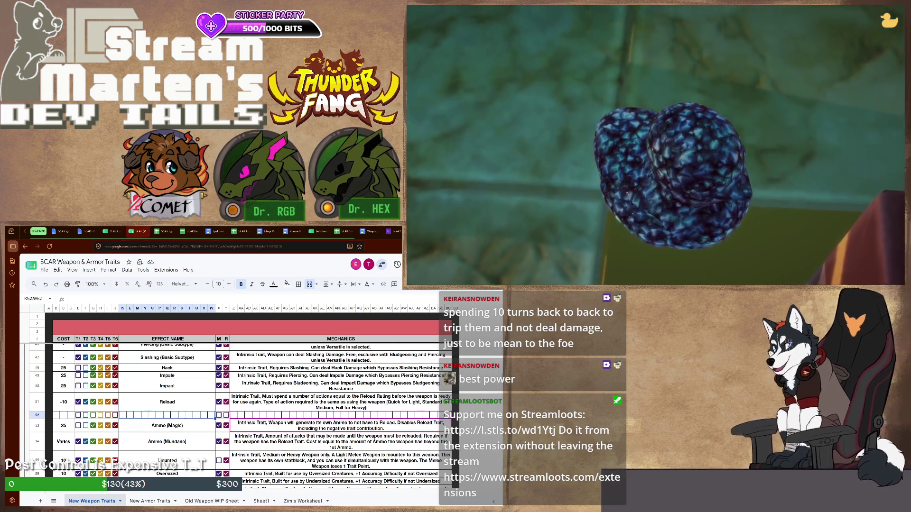
Step: Add a second blank row and paste Ammo (Magic) copies, clearing their names and mechanics
{"action": "key", "text": "ctrl+alt+equal"}
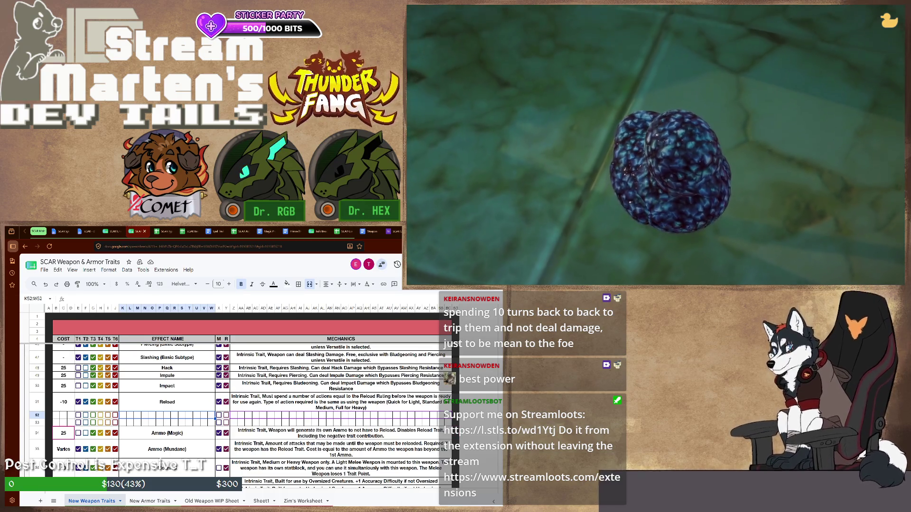
{"action": "key", "text": "ctrl+v"}
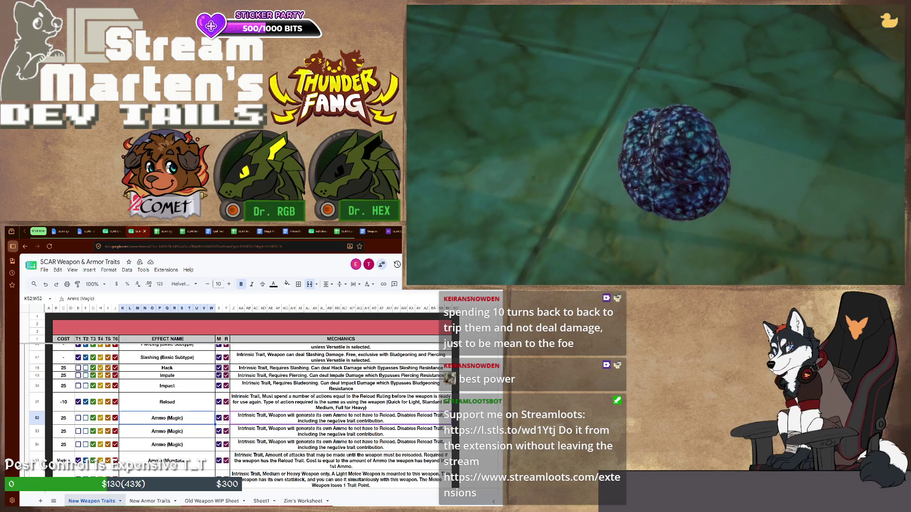
{"action": "key", "text": "Delete"}
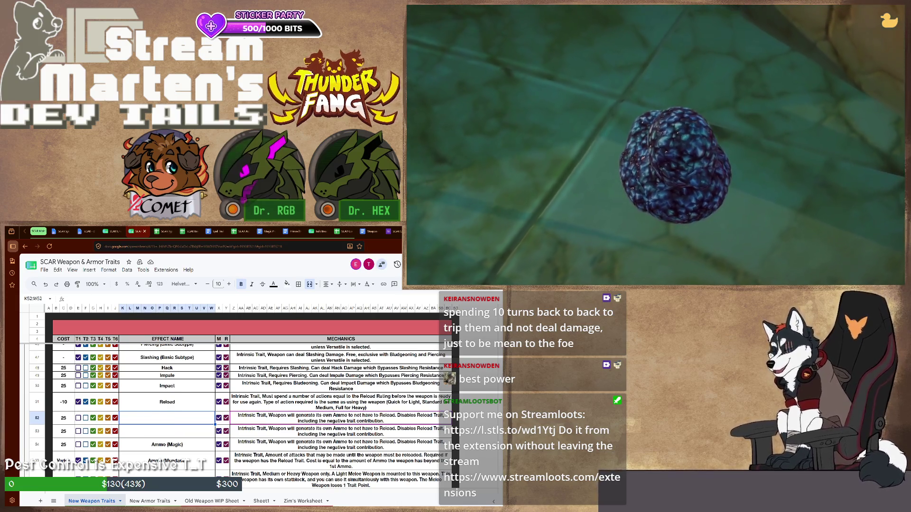
{"action": "key", "text": "Delete"}
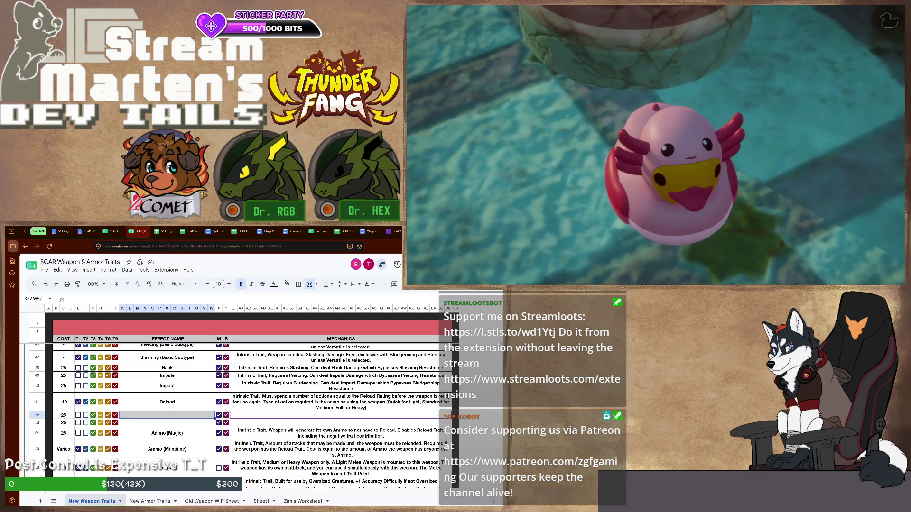
{"action": "type", "text": "Speed Load"}
Step: Name the rows Speed Load (cost 10) and Slow Load (cost -10), both available at T2
{"action": "key", "text": "Return"}
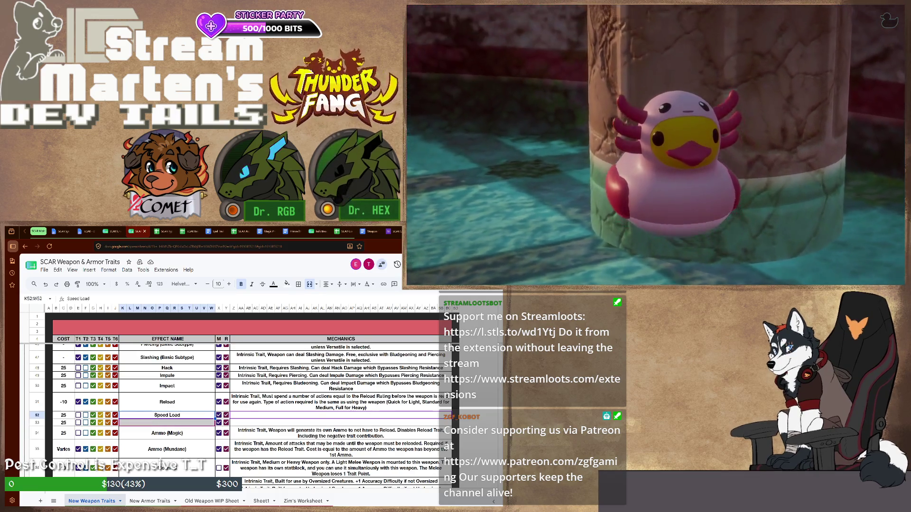
{"action": "type", "text": "Slow Load"}
{"action": "key", "text": "Return"}
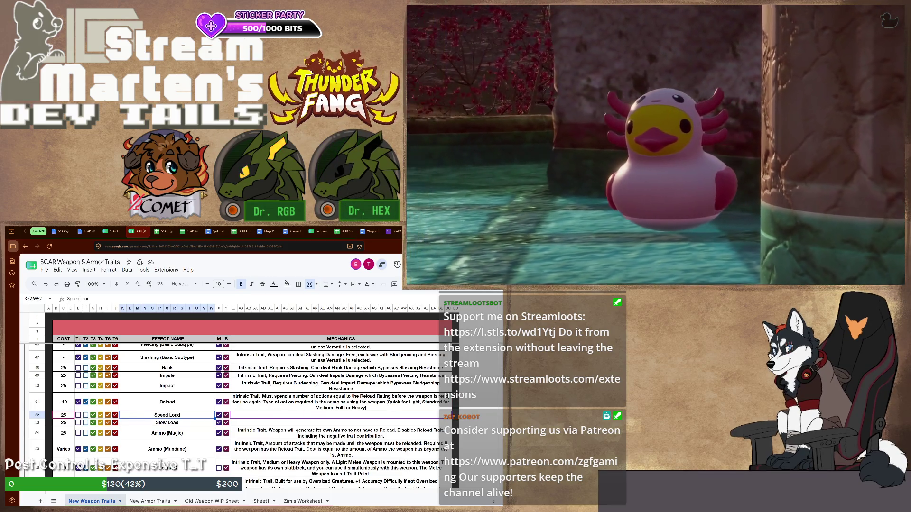
{"action": "type", "text": "10"}
{"action": "key", "text": "Return"}
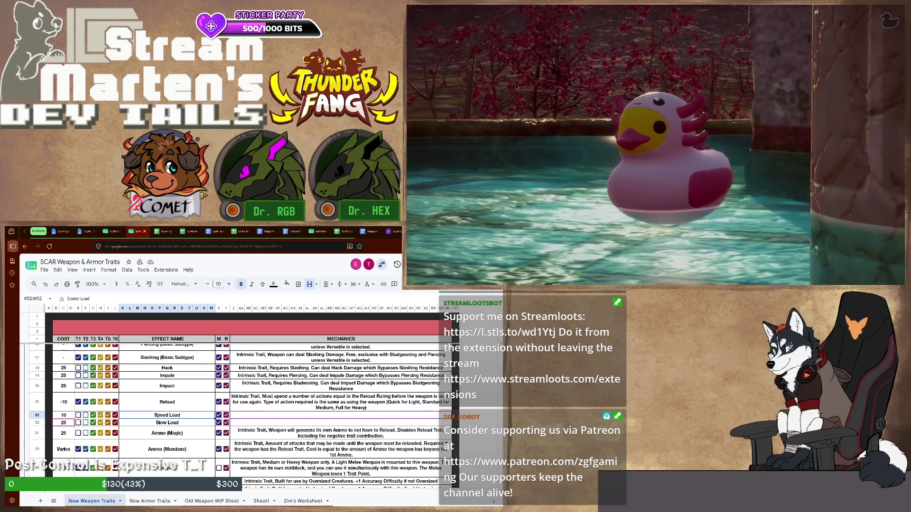
{"action": "type", "text": "-10"}
{"action": "key", "text": "Return"}
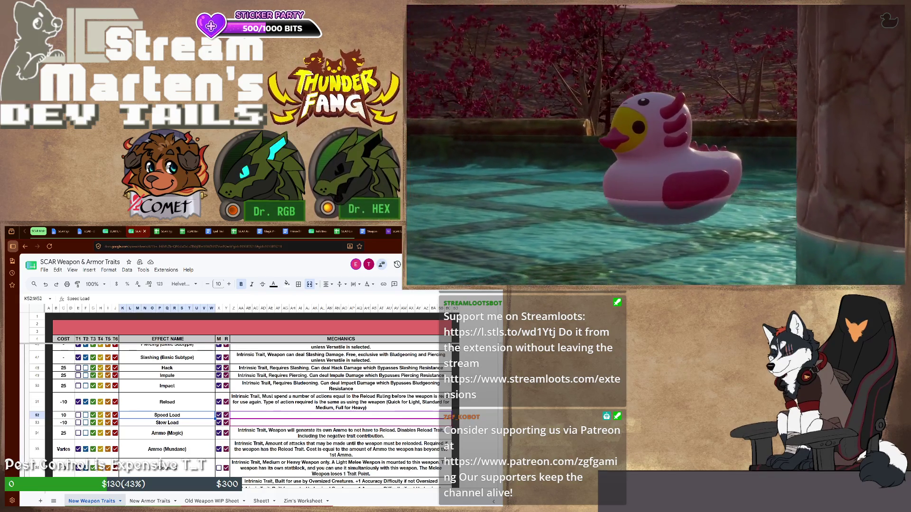
{"action": "left_click", "coordinate": [85, 415]}
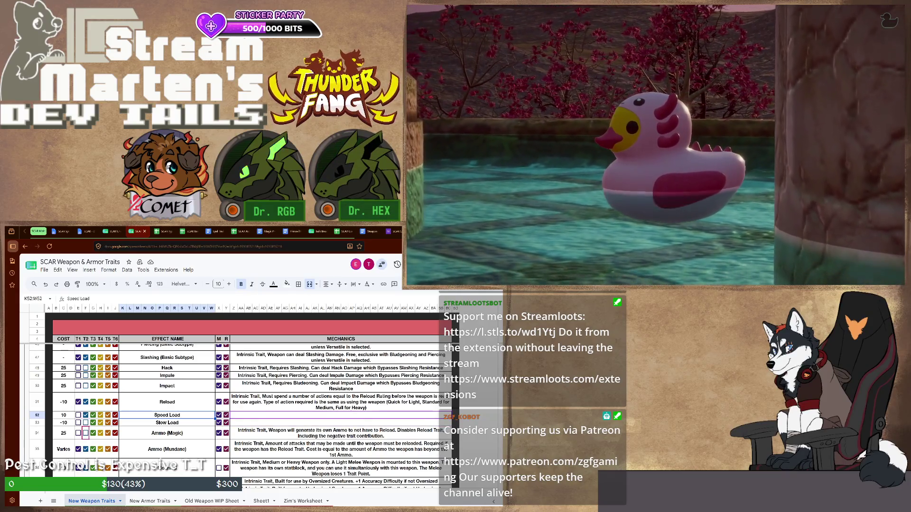
{"action": "left_click", "coordinate": [86, 423]}
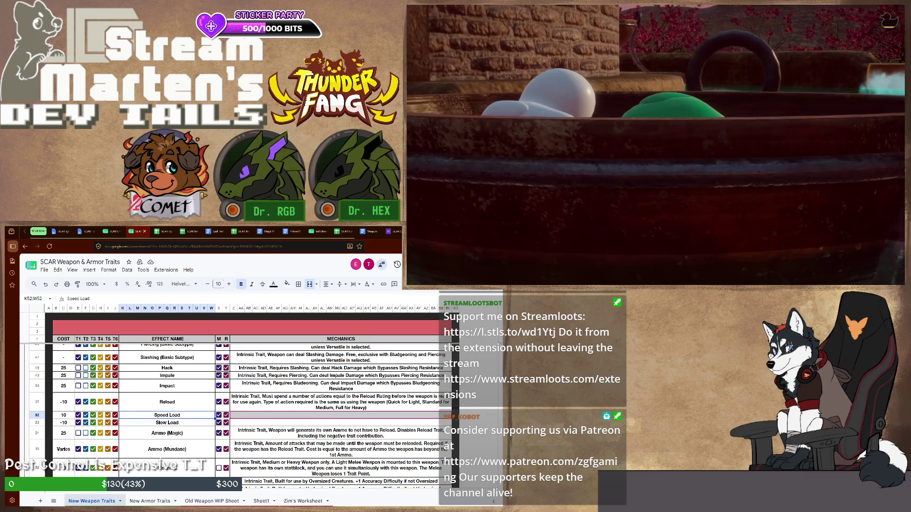
Step: Give Speed Load a minimum-Quick reload mechanics text and Slow Load a maximum-Full variant
{"action": "key", "text": "ctrl+v"}
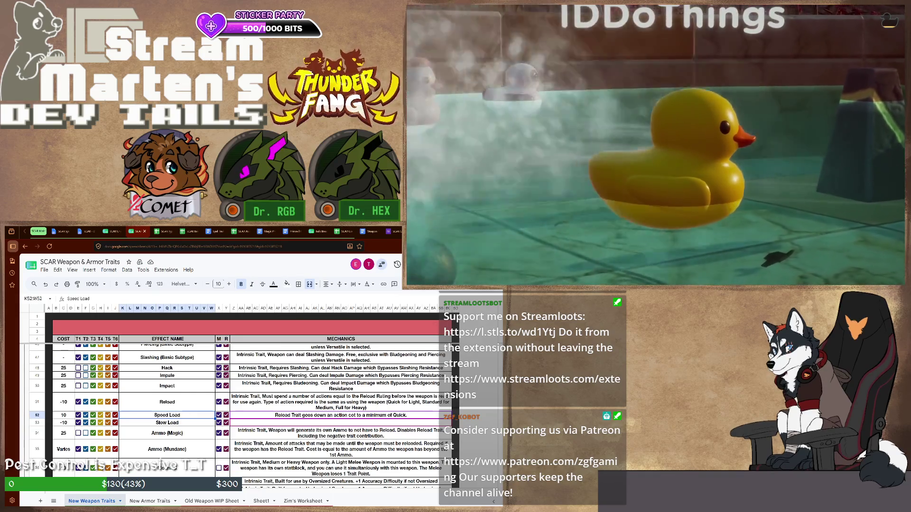
{"action": "type", "text": "Reload Trait goes down an action cot to a minimum of Quick."}
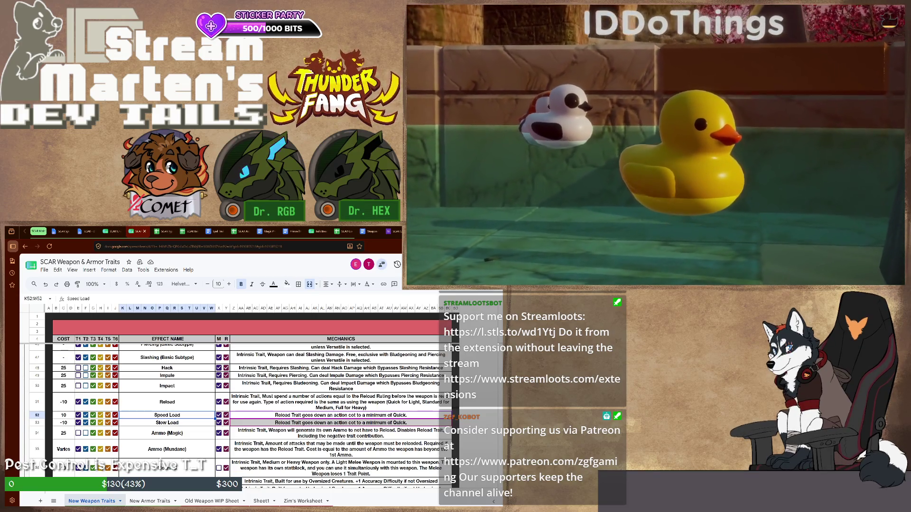
{"action": "key", "text": "ctrl+z"}
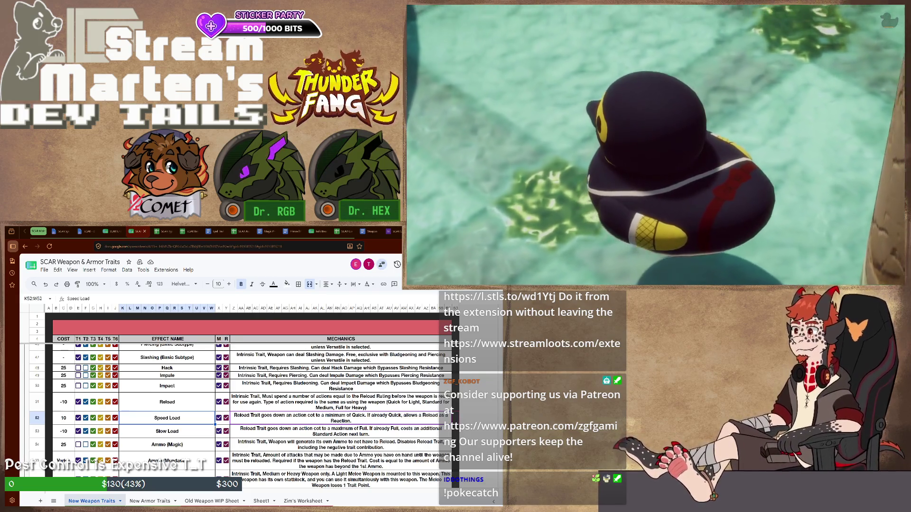
{"action": "key", "text": "Up"}
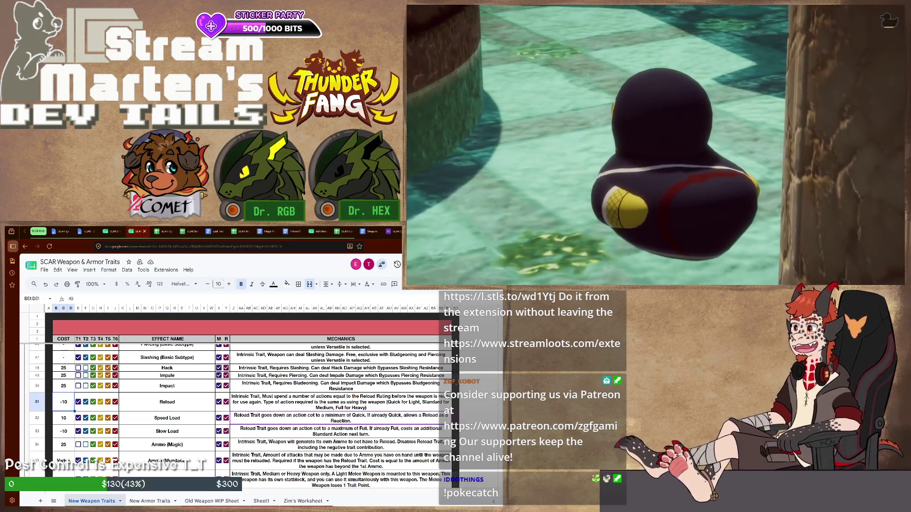
{"action": "key", "text": "shift+Right"}
{"action": "key", "text": "shift+Right"}
{"action": "key", "text": "shift+Right"}
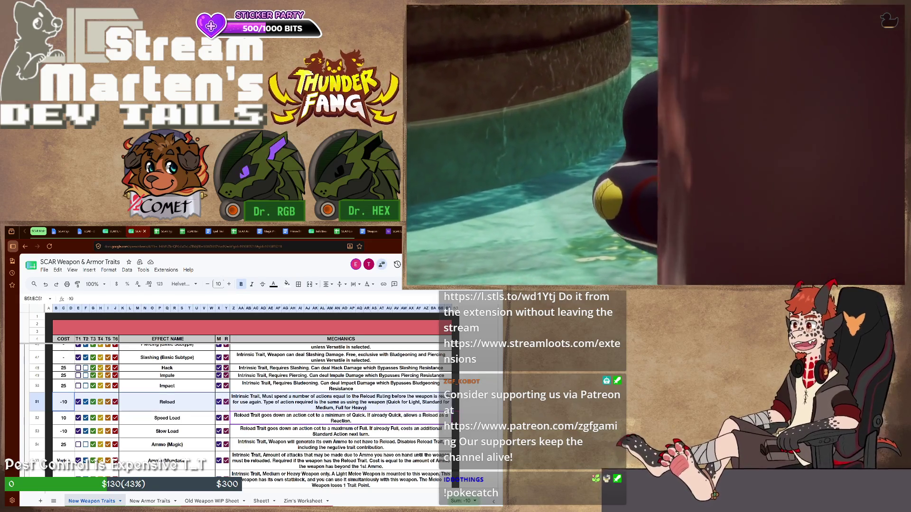
{"action": "key", "text": "Down"}
{"action": "key", "text": "Down"}
{"action": "key", "text": "Down"}
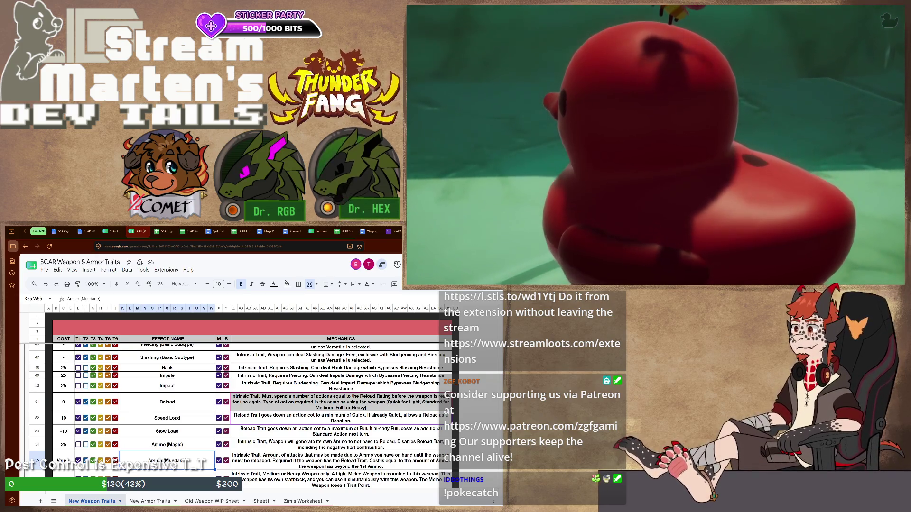
{"action": "left_click", "coordinate": [341, 402]}
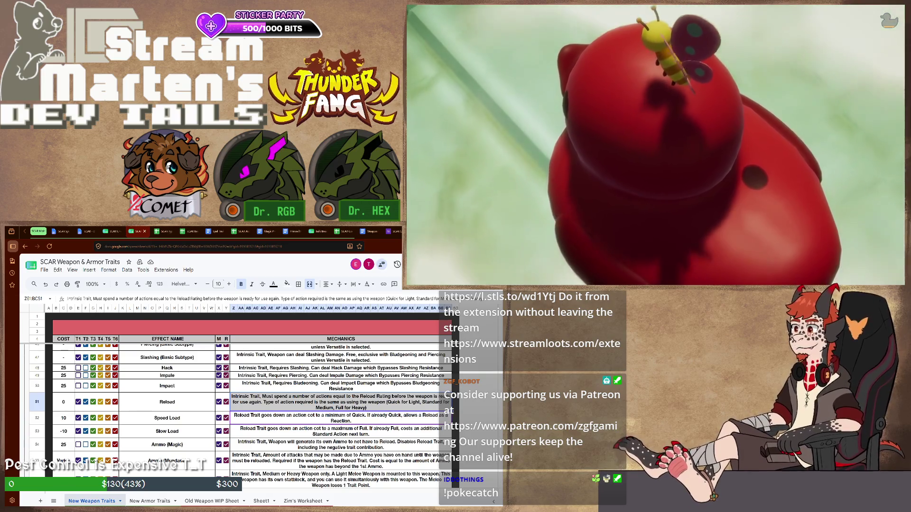
{"action": "type", "text": "Required if the weapon uses Ammo,"}
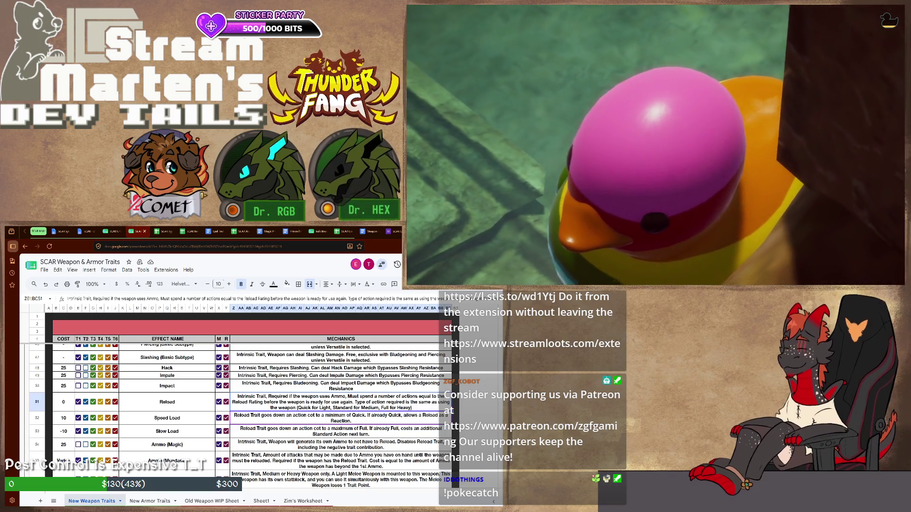
{"action": "key", "text": "Down"}
{"action": "key", "text": "Down"}
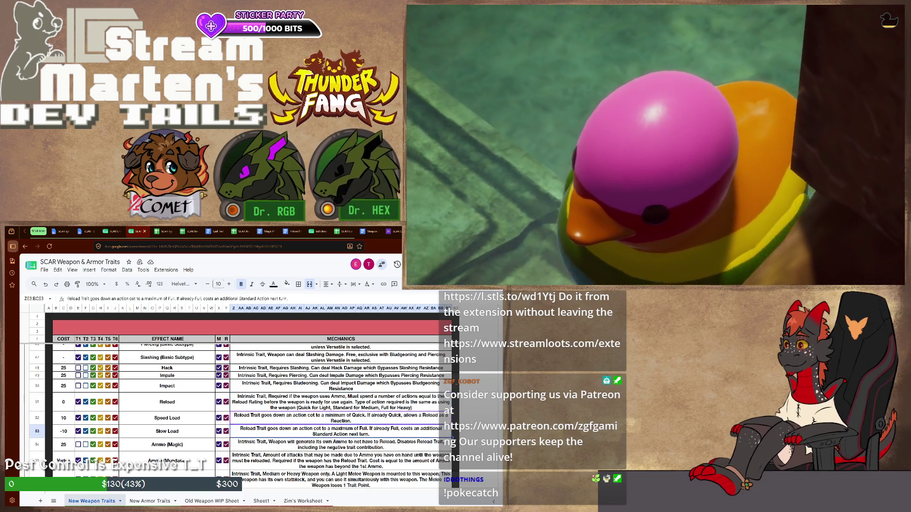
{"action": "key", "text": "Up"}
{"action": "key", "text": "Left"}
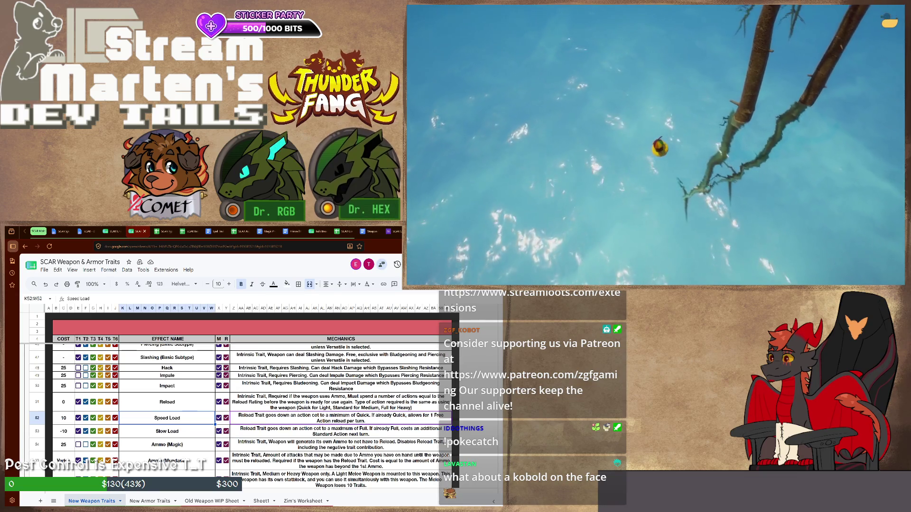
{"action": "scroll", "coordinate": [252, 416], "scroll_direction": "down", "scroll_amount": 2}
{"action": "scroll", "coordinate": [253, 416], "scroll_direction": "down", "scroll_amount": 2}
{"action": "scroll", "coordinate": [253, 417], "scroll_direction": "down", "scroll_amount": 2}
{"action": "scroll", "coordinate": [253, 417], "scroll_direction": "down", "scroll_amount": 2}
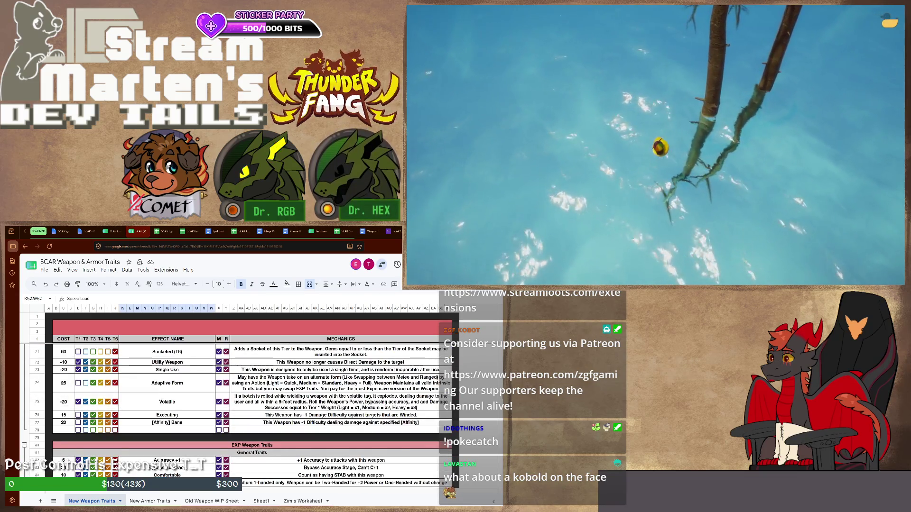
{"action": "scroll", "coordinate": [252, 417], "scroll_direction": "up", "scroll_amount": 5}
{"action": "scroll", "coordinate": [253, 417], "scroll_direction": "up", "scroll_amount": 1}
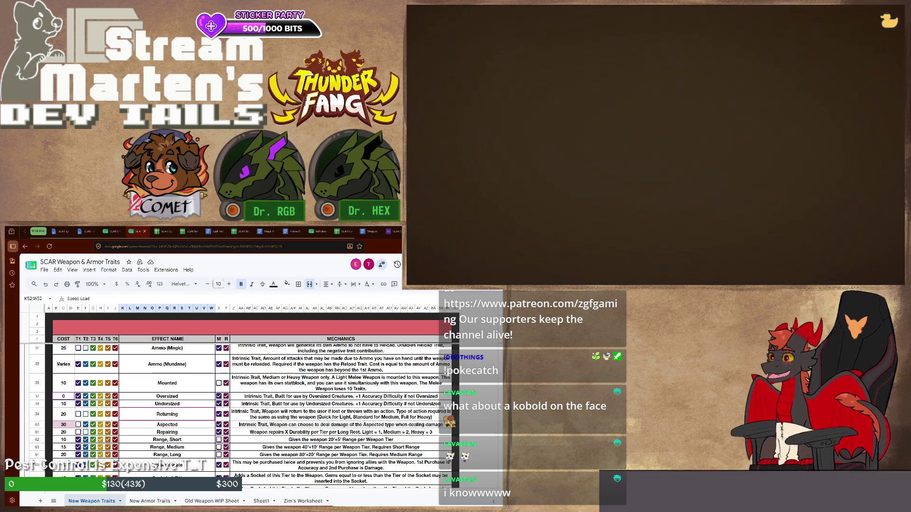
Step: Rename the cost-0 Oversized trait to Non-standard Size and select its mechanics cell
{"action": "key", "text": "Up"}
{"action": "key", "text": "Up"}
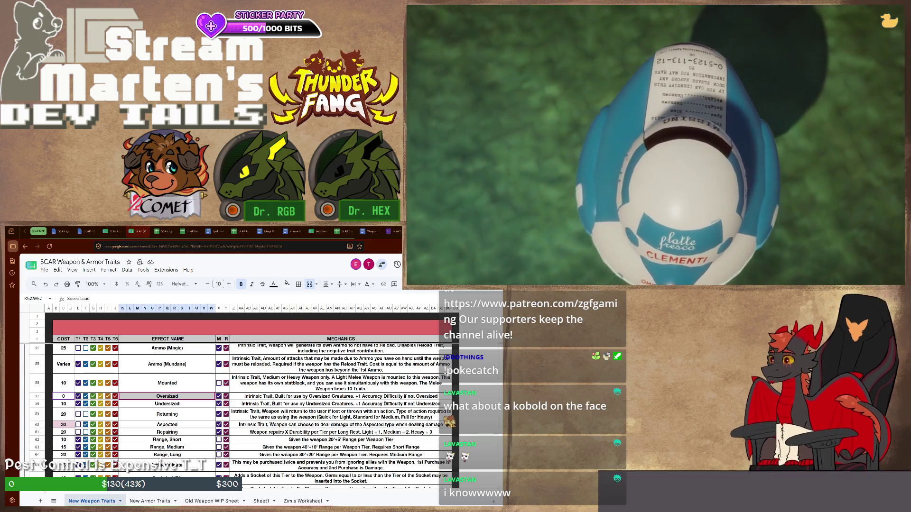
{"action": "type", "text": "Non-standard Size"}
{"action": "key", "text": "Return"}
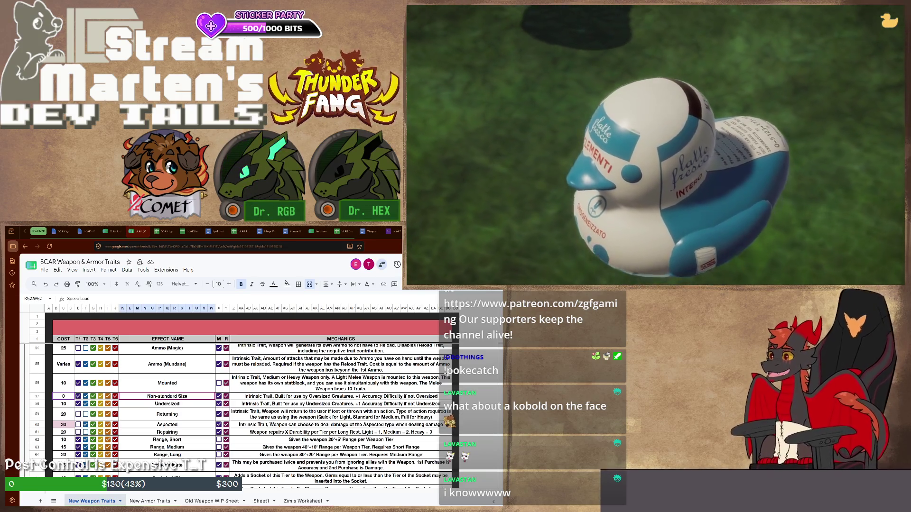
{"action": "left_click", "coordinate": [342, 396]}
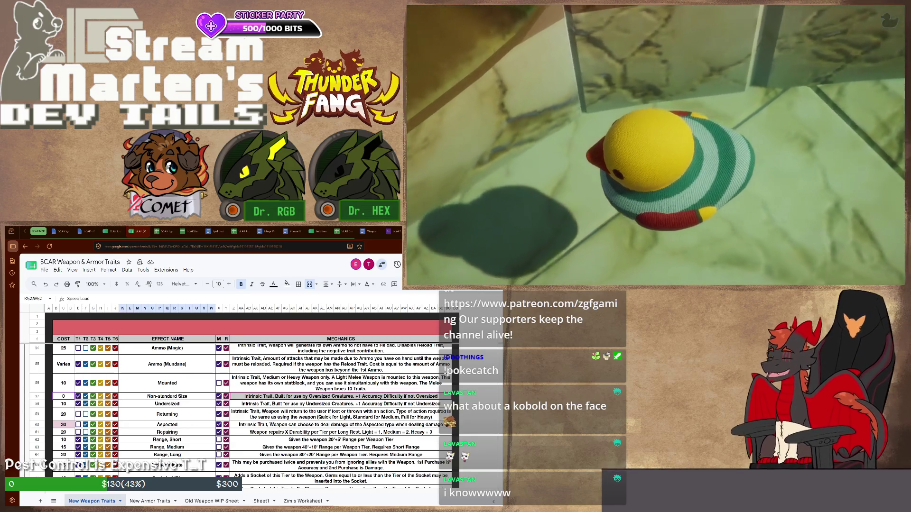
Step: Commit the revised Non-standard Size mechanics and delete the Undersized row
{"action": "key", "text": "Return"}
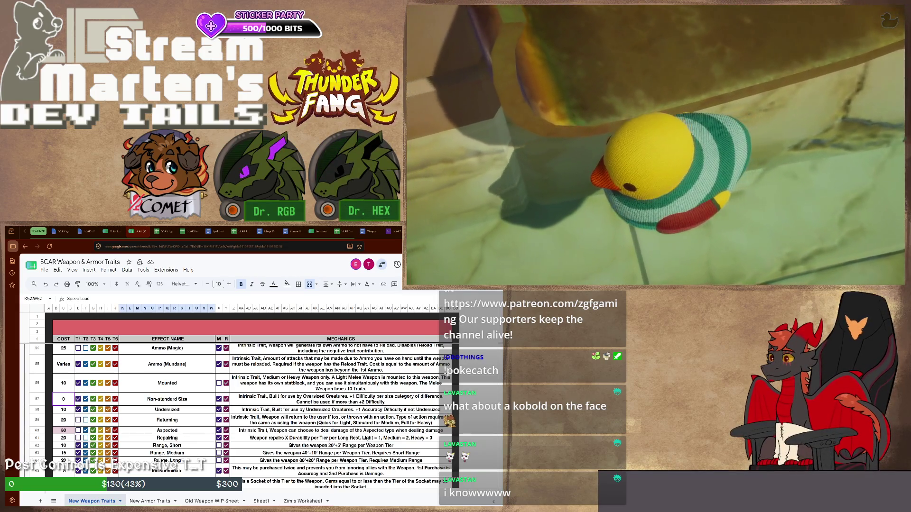
{"action": "key", "text": "Up"}
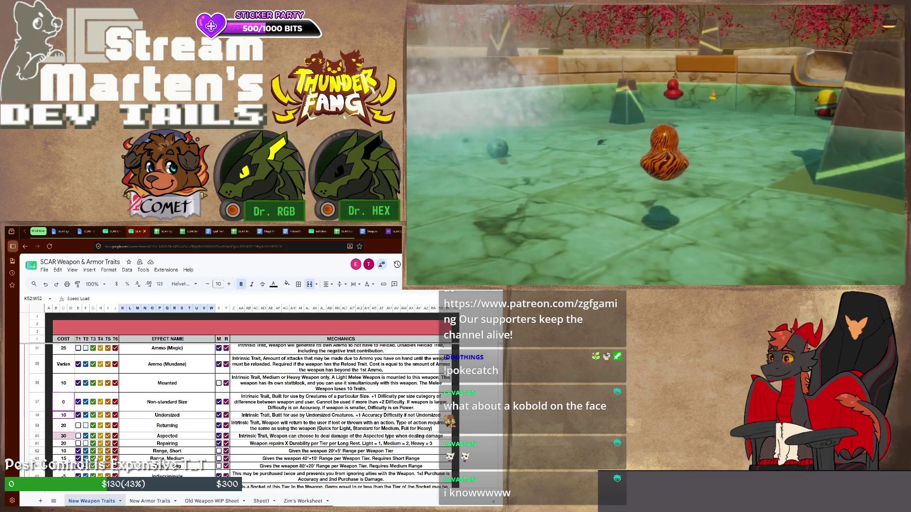
{"action": "key", "text": "ctrl+alt+minus"}
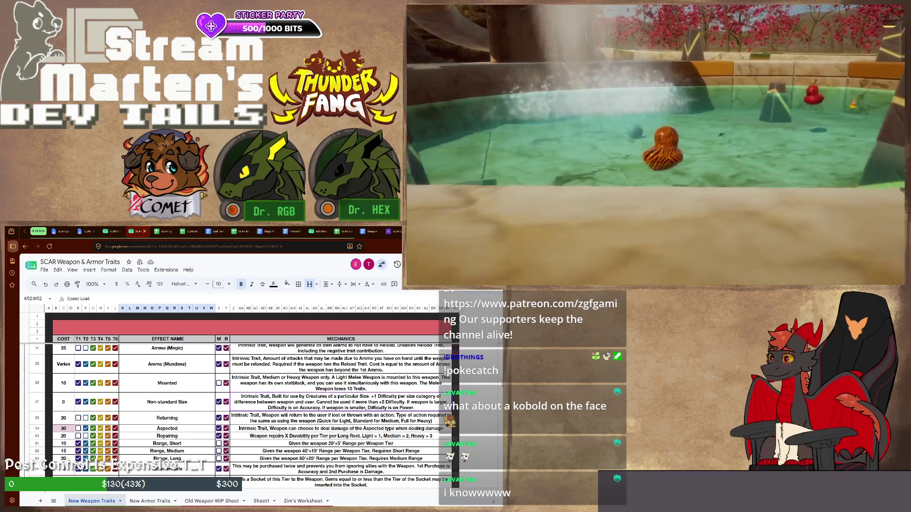
Step: Rename the Non-standard Size trait to [Size] Weapon
{"action": "key", "text": "Up"}
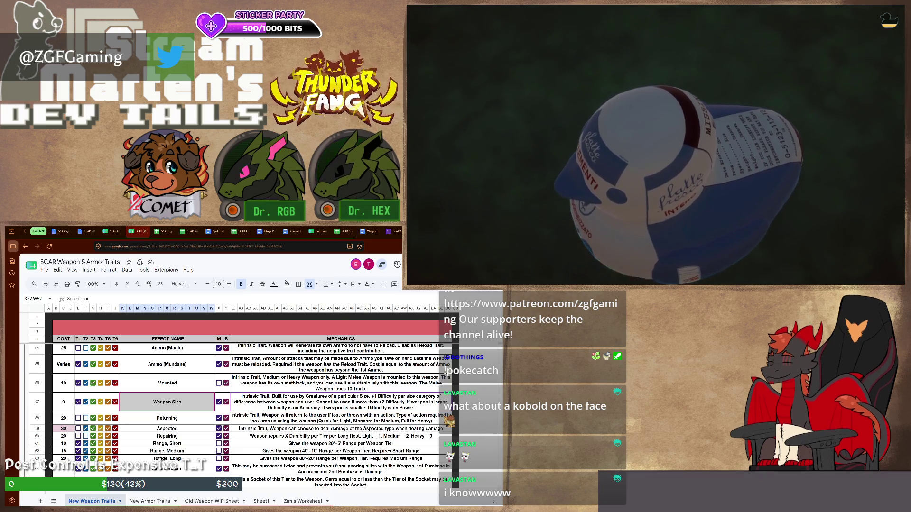
{"action": "type", "text": "[Size] Weapon"}
{"action": "key", "text": "Return"}
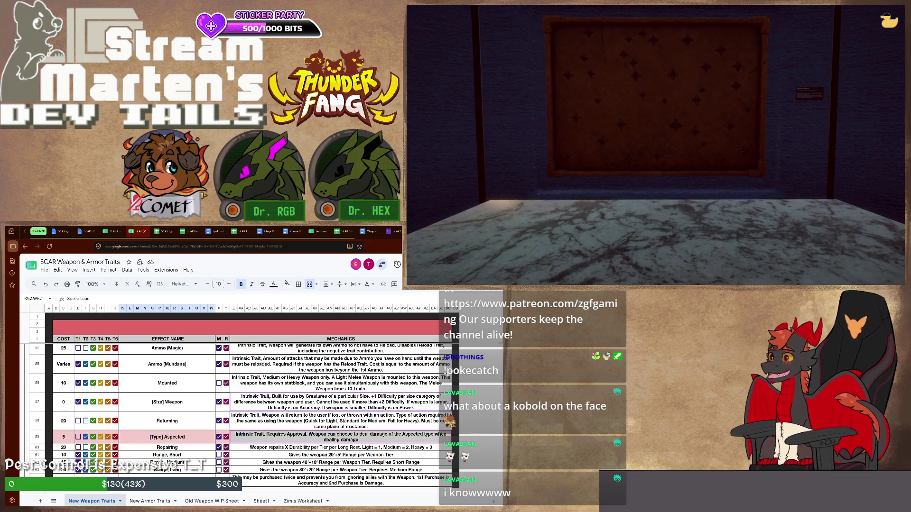
{"action": "scroll", "coordinate": [242, 410], "scroll_direction": "up", "scroll_amount": 2}
{"action": "scroll", "coordinate": [242, 409], "scroll_direction": "up", "scroll_amount": 2}
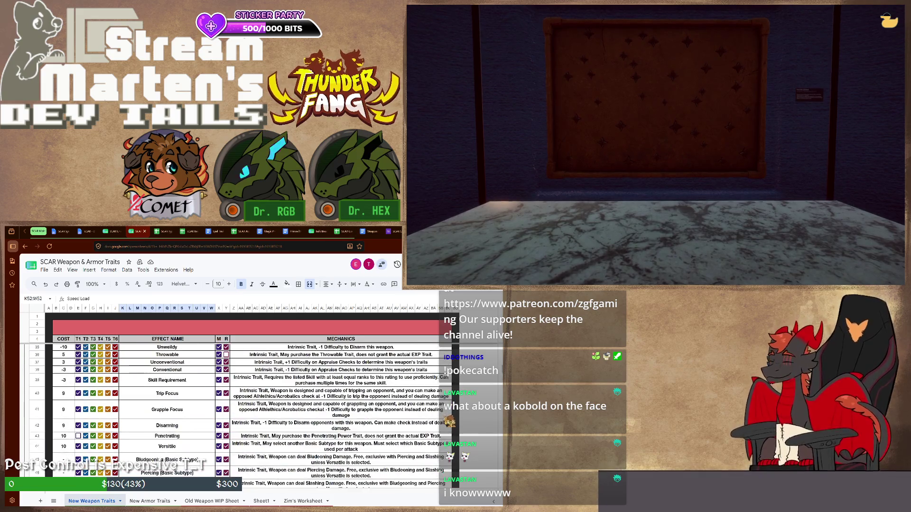
{"action": "scroll", "coordinate": [242, 409], "scroll_direction": "up", "scroll_amount": 2}
{"action": "scroll", "coordinate": [242, 413], "scroll_direction": "down", "scroll_amount": 2}
{"action": "scroll", "coordinate": [242, 413], "scroll_direction": "up", "scroll_amount": 1}
{"action": "scroll", "coordinate": [242, 413], "scroll_direction": "up", "scroll_amount": 2}
{"action": "scroll", "coordinate": [243, 413], "scroll_direction": "up", "scroll_amount": 2}
{"action": "scroll", "coordinate": [242, 413], "scroll_direction": "down", "scroll_amount": 2}
{"action": "scroll", "coordinate": [242, 413], "scroll_direction": "down", "scroll_amount": 2}
{"action": "scroll", "coordinate": [242, 412], "scroll_direction": "down", "scroll_amount": 2}
{"action": "scroll", "coordinate": [241, 412], "scroll_direction": "down", "scroll_amount": 1}
{"action": "scroll", "coordinate": [242, 413], "scroll_direction": "down", "scroll_amount": 2}
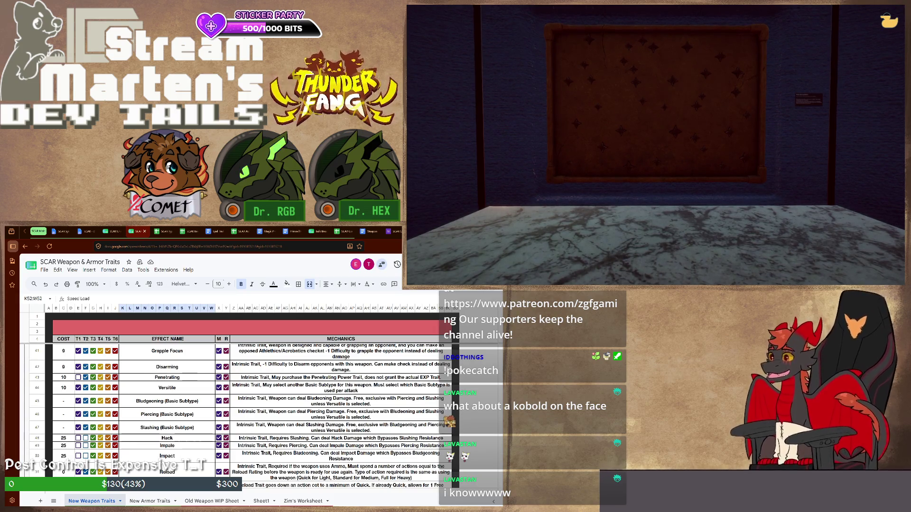
Step: Select Versatile's mechanics cell to append 'You may select another type for this weapon.'
{"action": "left_click", "coordinate": [341, 388]}
{"action": "type", "text": ". You may select another type for this weapon."}
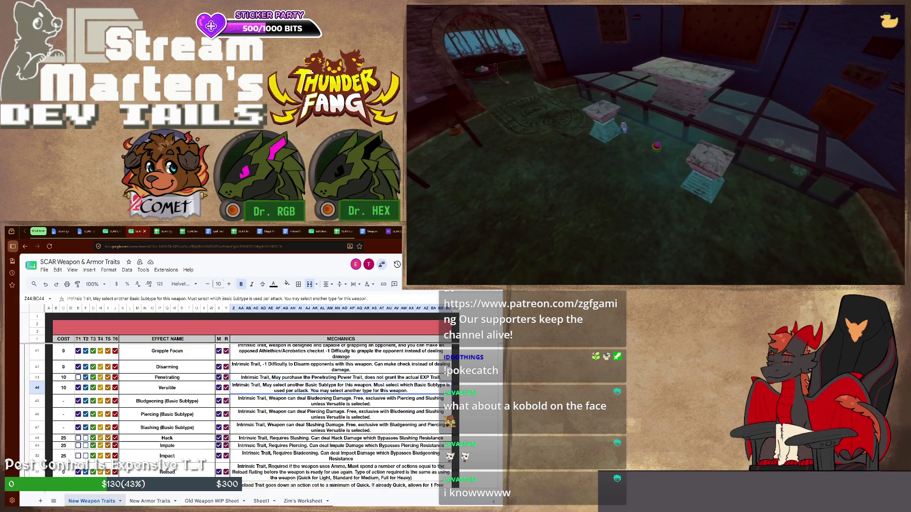
{"action": "scroll", "coordinate": [252, 416], "scroll_direction": "down", "scroll_amount": 3}
{"action": "scroll", "coordinate": [252, 416], "scroll_direction": "down", "scroll_amount": 2}
{"action": "scroll", "coordinate": [252, 417], "scroll_direction": "down", "scroll_amount": 3}
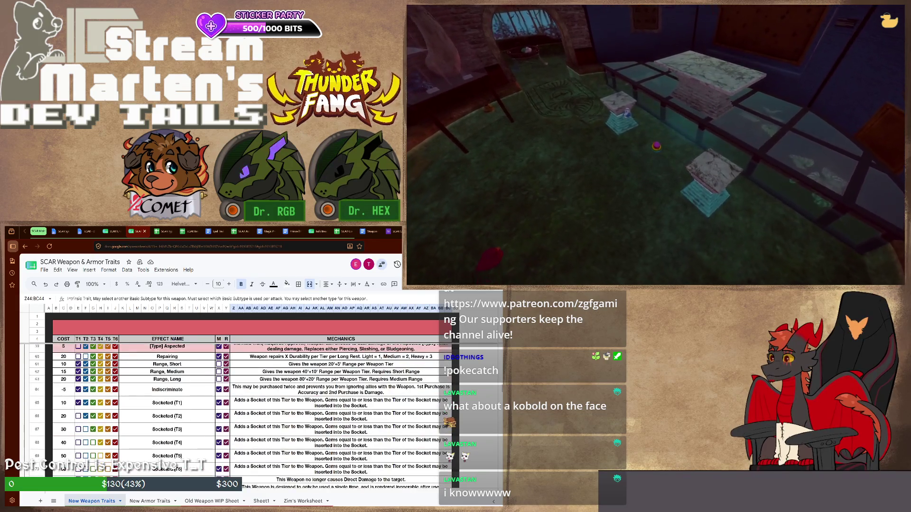
{"action": "scroll", "coordinate": [253, 416], "scroll_direction": "up", "scroll_amount": 2}
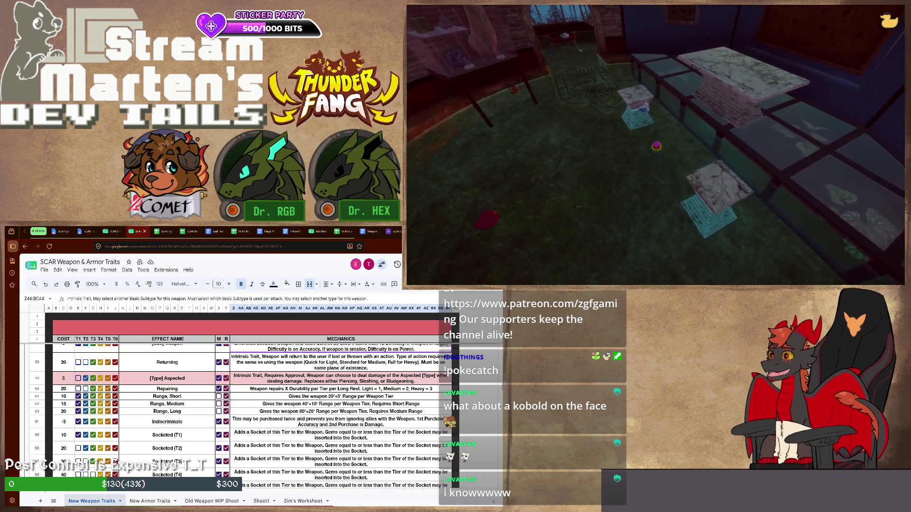
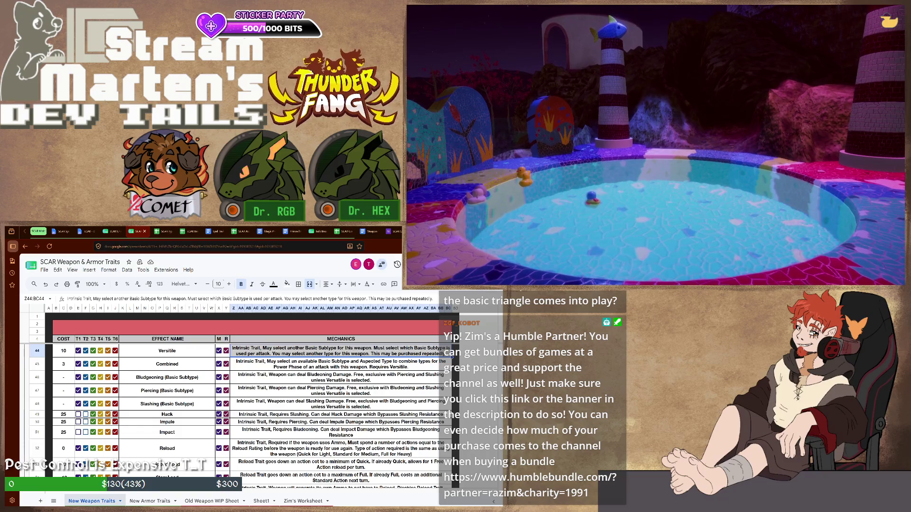
Step: Replace the Versitile row's Mechanics text so it can grant another Aspected Type, purchasable repeatedly
{"action": "key", "text": "ctrl+v"}
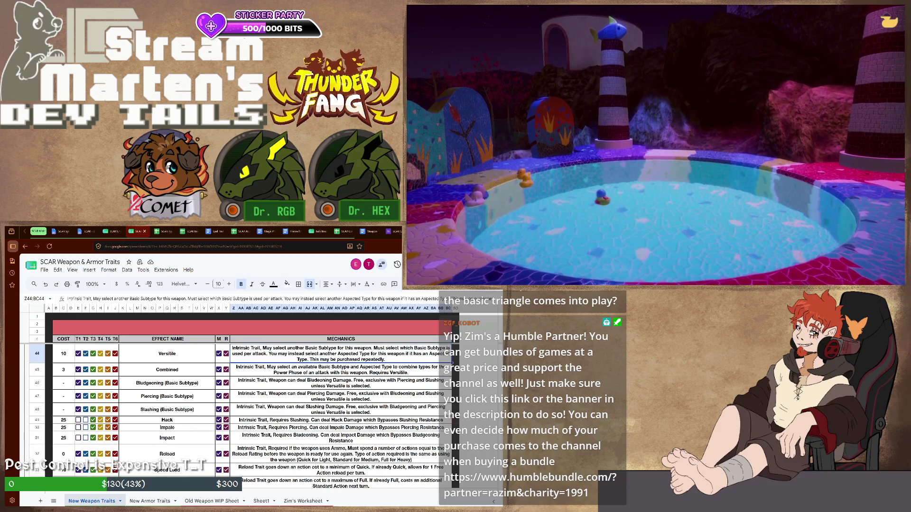